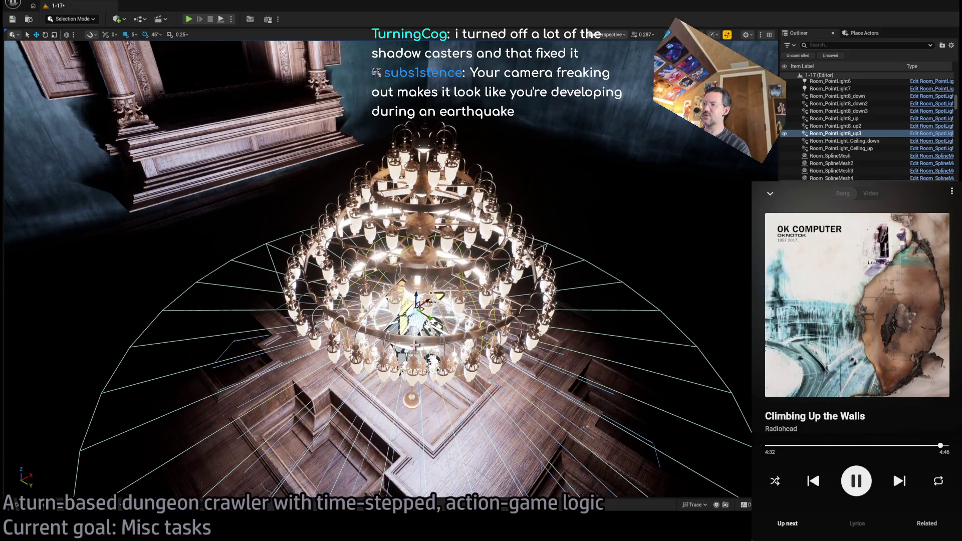
- Select the Room_PointLight8_down3 light and orbit in closer around the chandelier
left_click(839, 111)
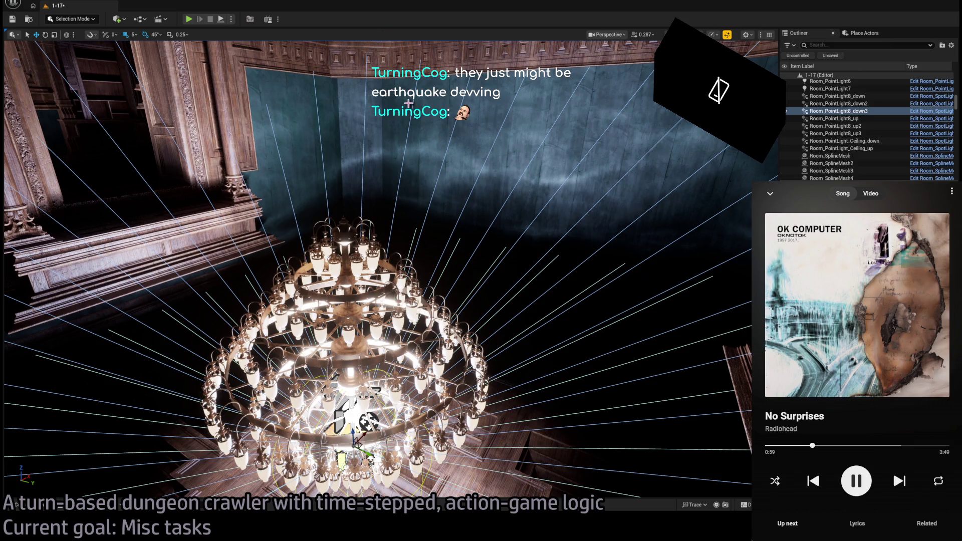
left_click_drag(503, 277, 503, 253)
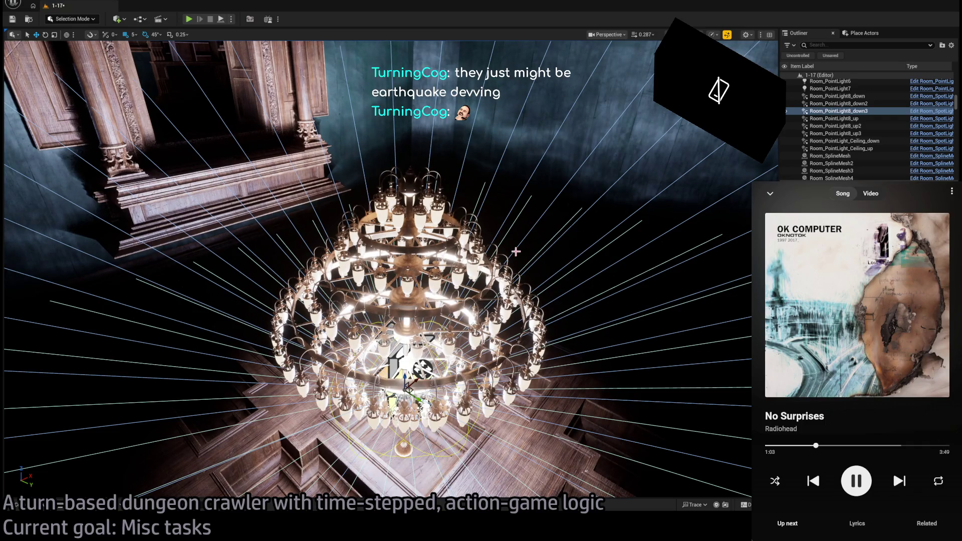
- Fly from the chandelier hall past the wooden pillars and through the doorway into the dark shelf room
left_click_drag(651, 150, 651, 150)
key("w")
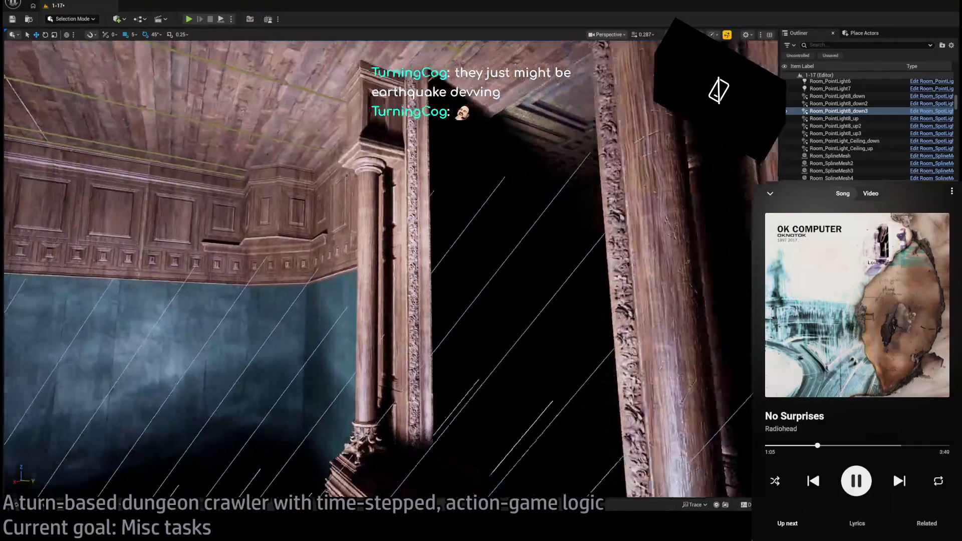
key("s")
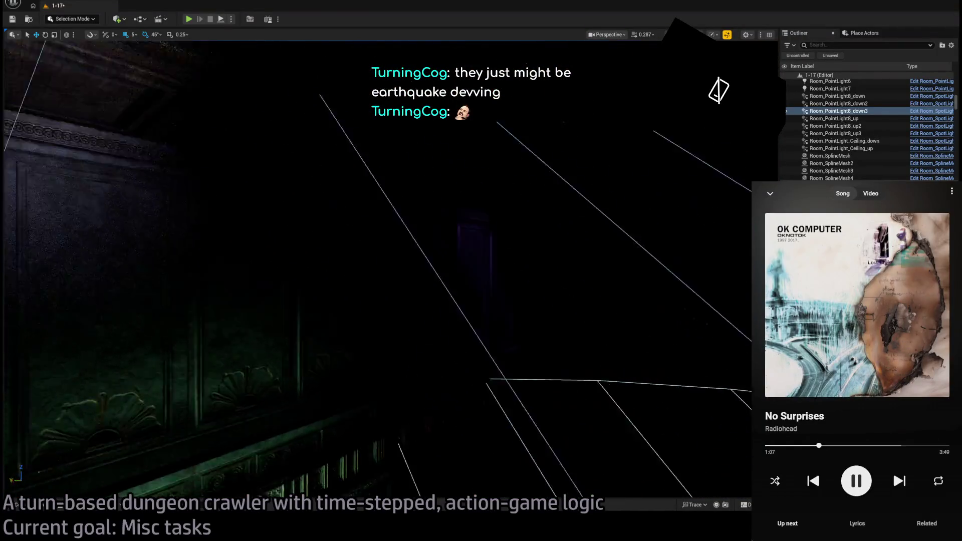
key("w")
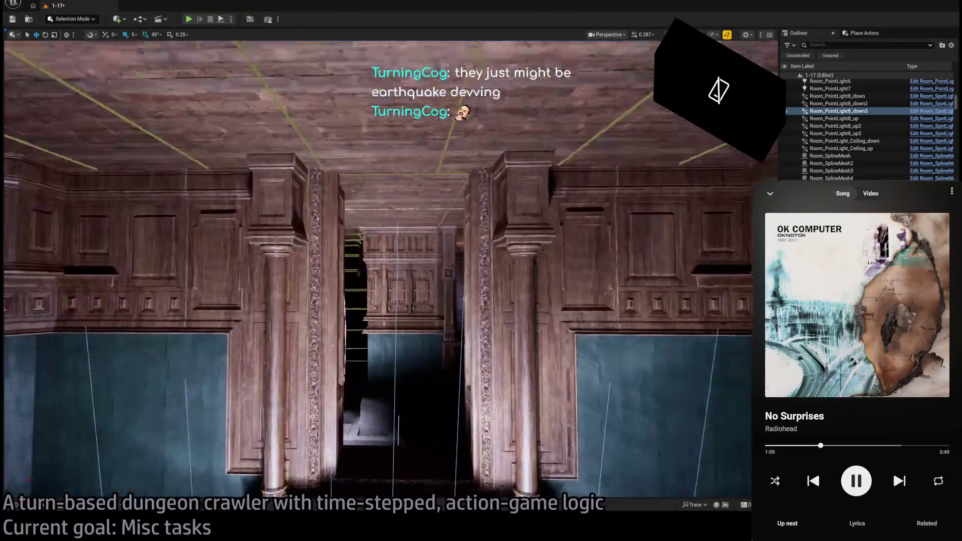
key("w")
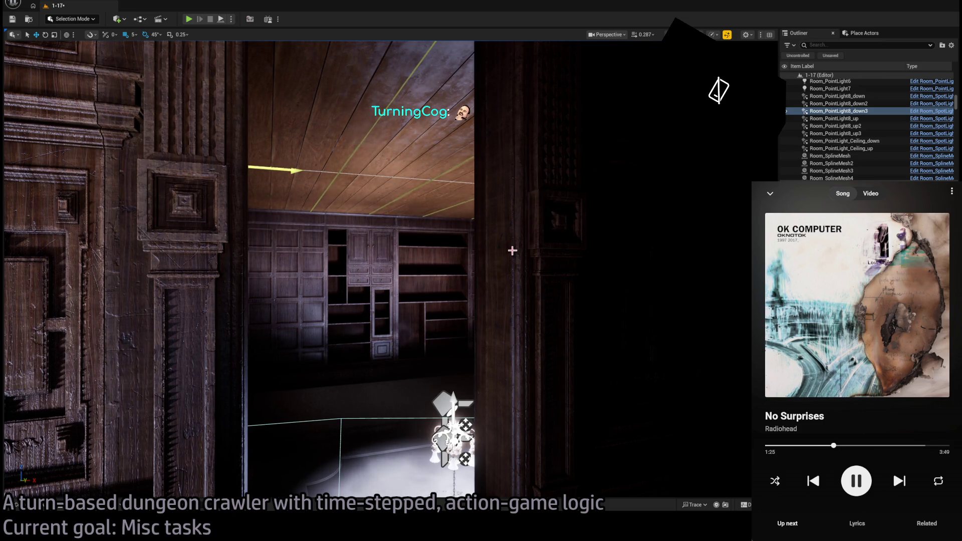
mouse_move(502, 252)
left_mouse_down()
mouse_move(502, 220)
mouse_move(466, 226)
mouse_move(443, 246)
left_mouse_up()
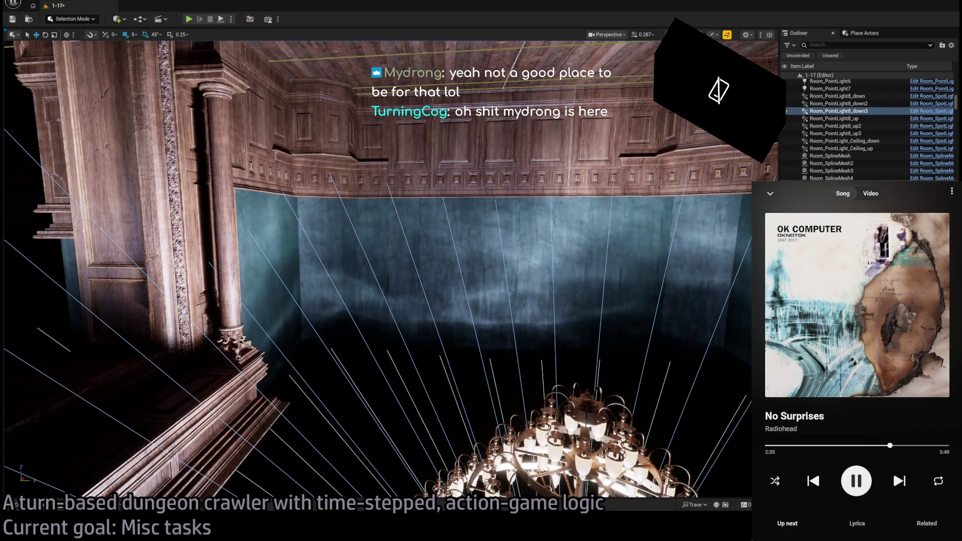
- Frame the chandelier in the teal-walled, wood-panelled hall
key("f")
mouse_move(496, 243)
left_mouse_down()
mouse_move(496, 266)
mouse_move(496, 243)
left_mouse_up()
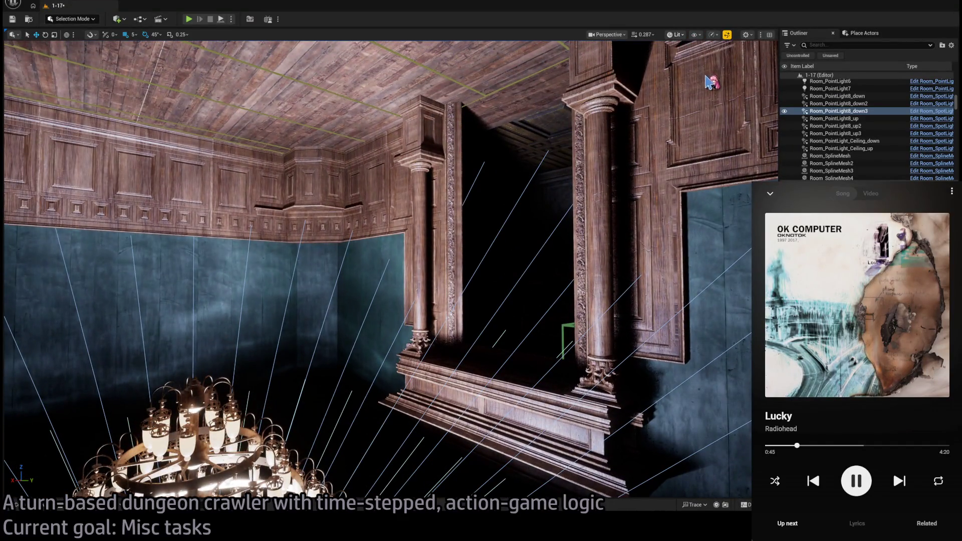
- Switch to unlit shading, nudge the door-side light right, and select the stone-framed door
key("alt+3")
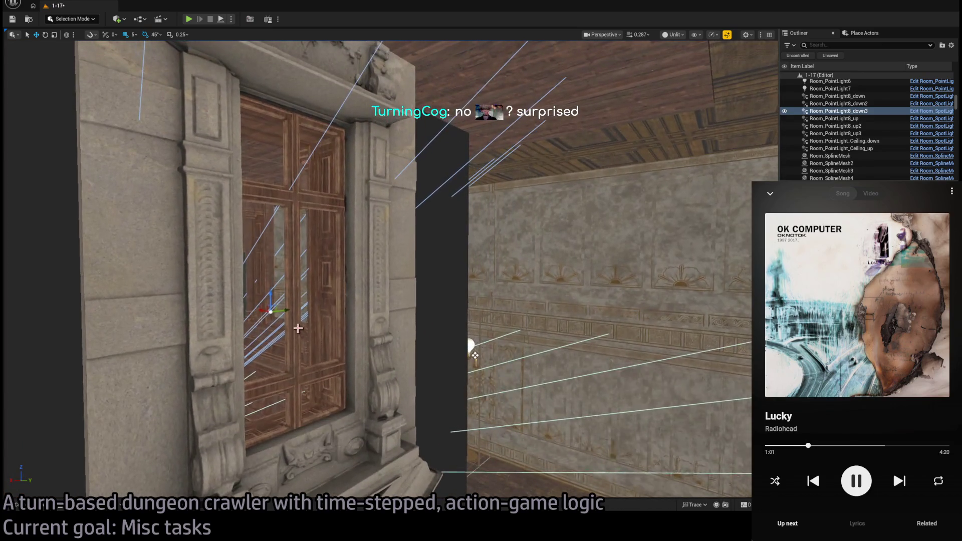
left_click_drag(274, 311, 296, 316)
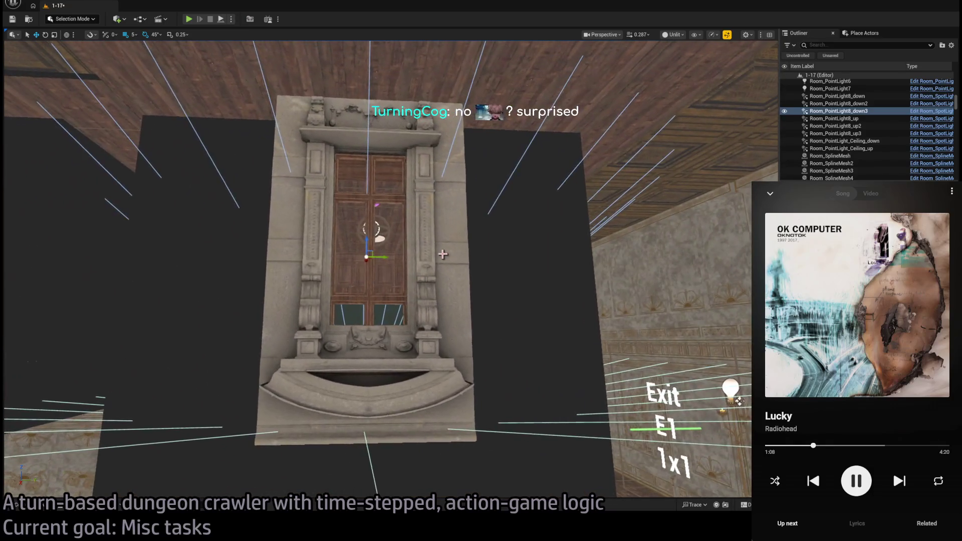
left_click(453, 251)
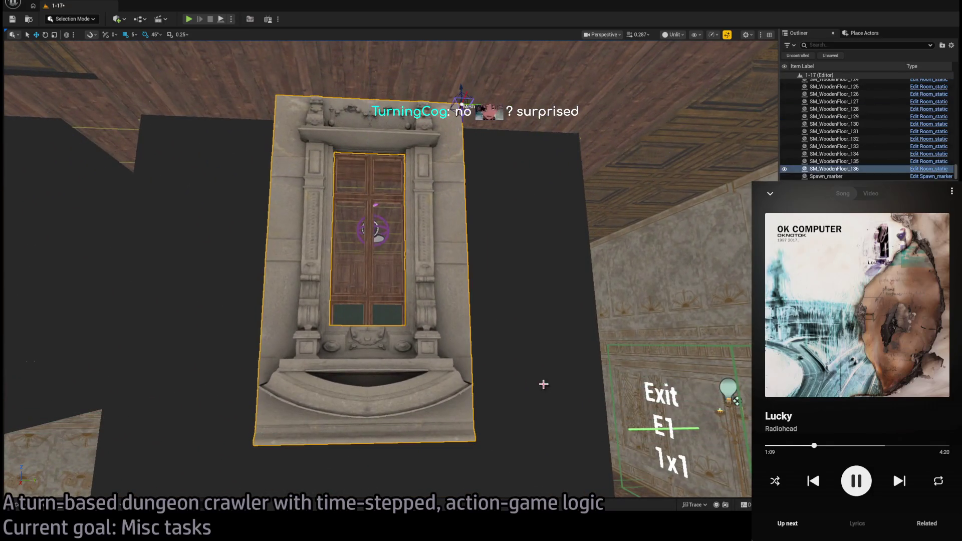
- Browse the mansion's Modular_dinner and Modular_exterior mesh folders in the Content Drawer
left_click(59, 509)
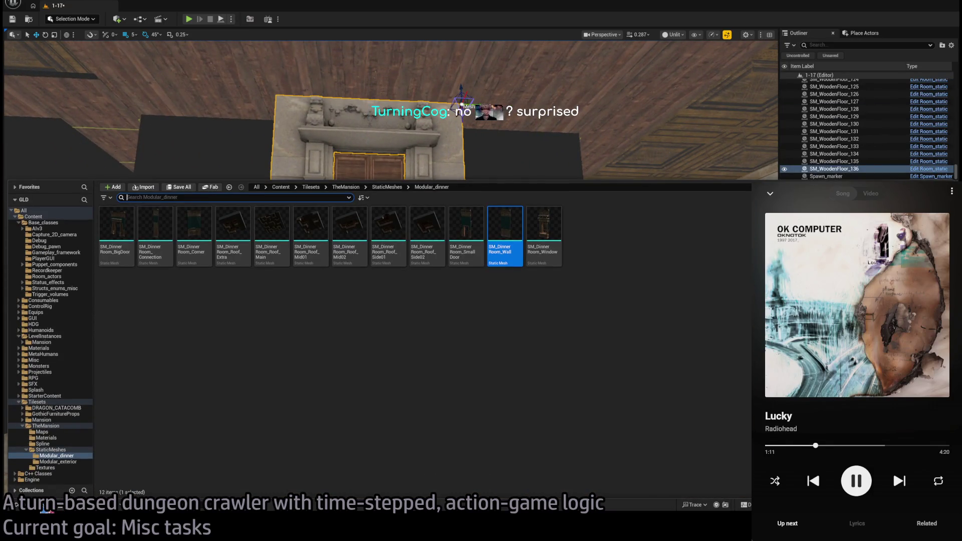
key("ctrl+space")
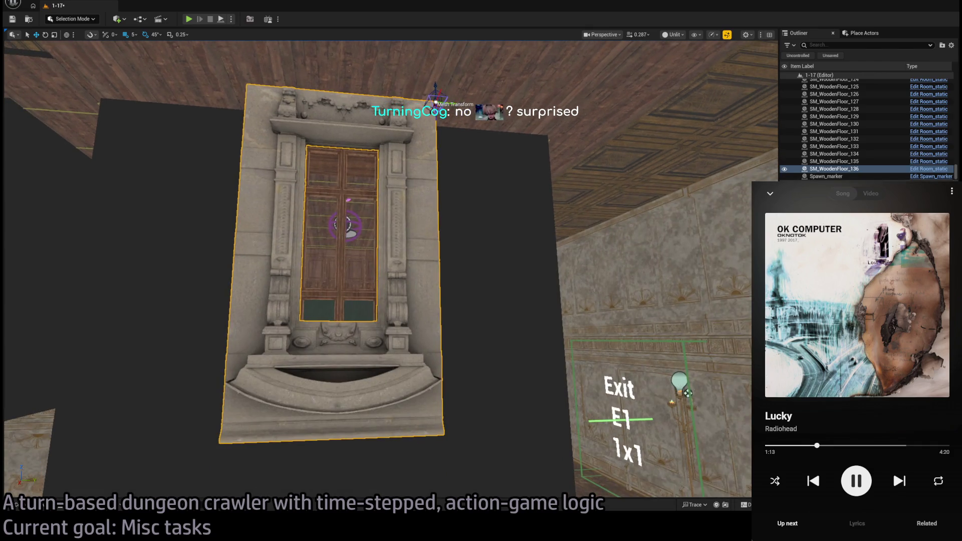
left_click(42, 508)
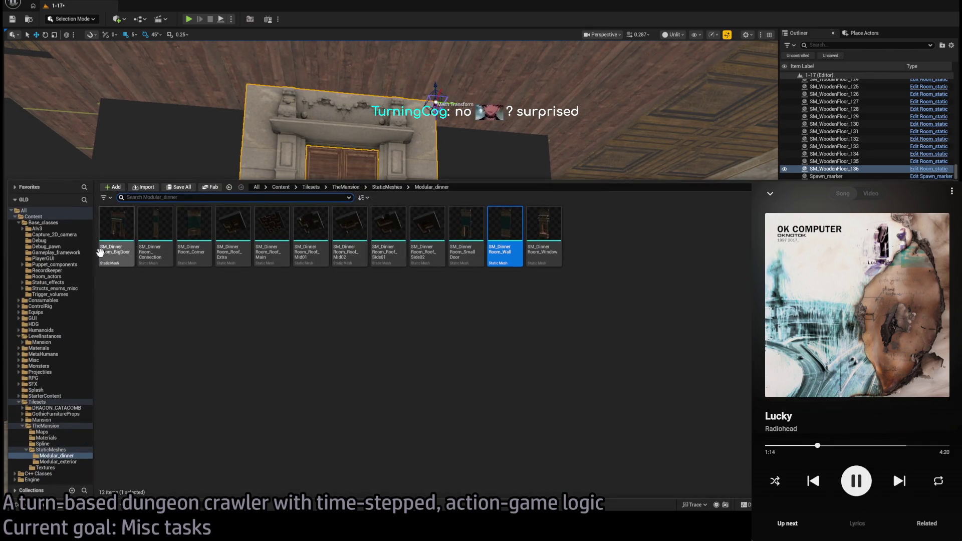
left_click(62, 463)
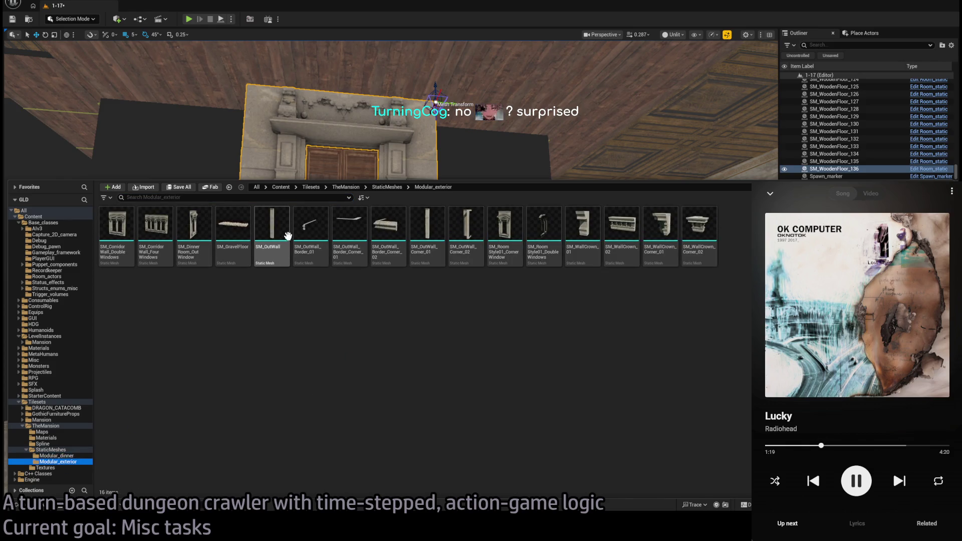
key("ctrl+space")
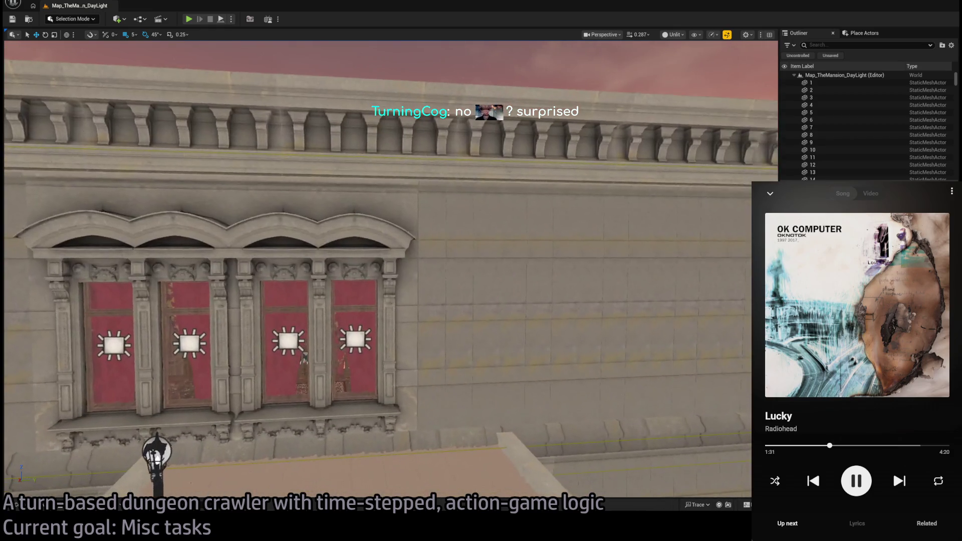
- Inspect the facade's vertical wall strips, cornice panels and SM_OutWall_Border15 by selecting each
left_click(303, 358)
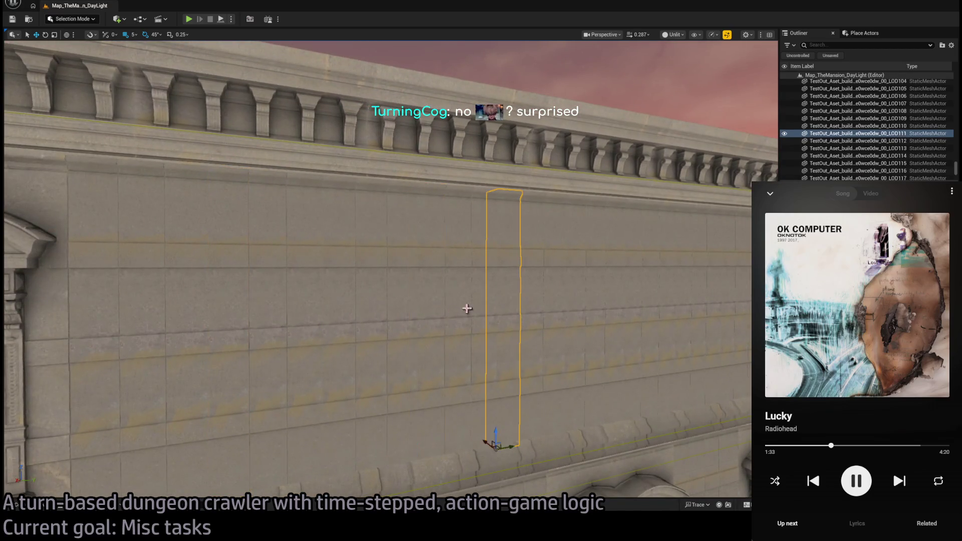
left_click(467, 309)
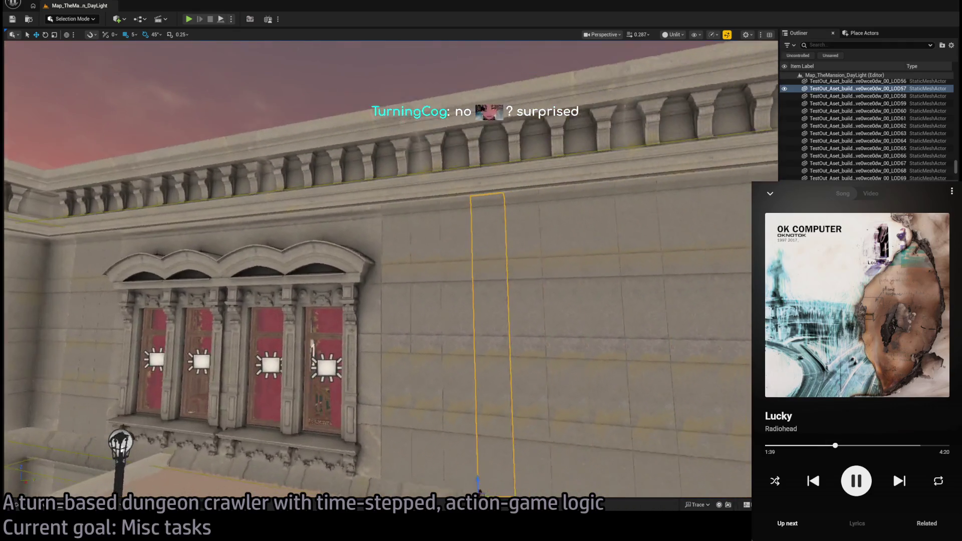
left_click(502, 188)
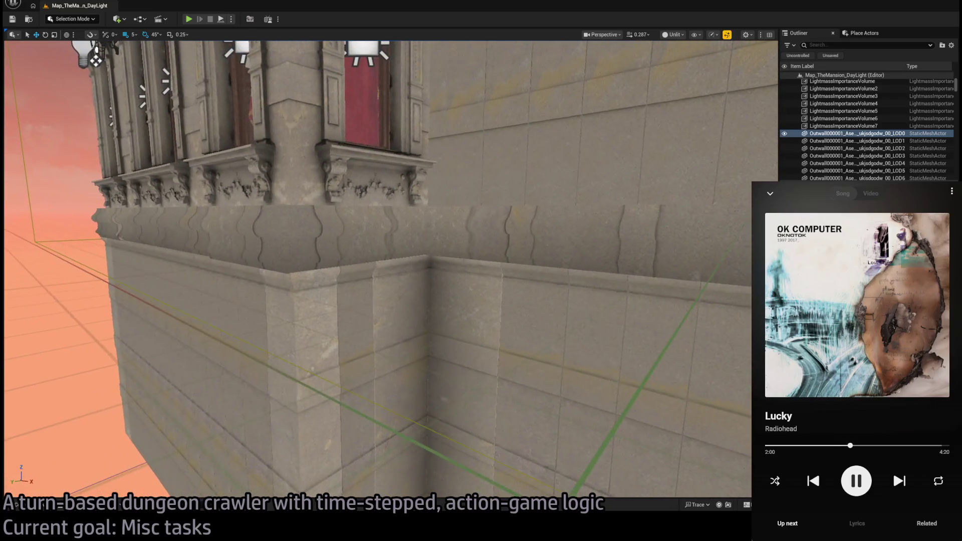
left_click(576, 235)
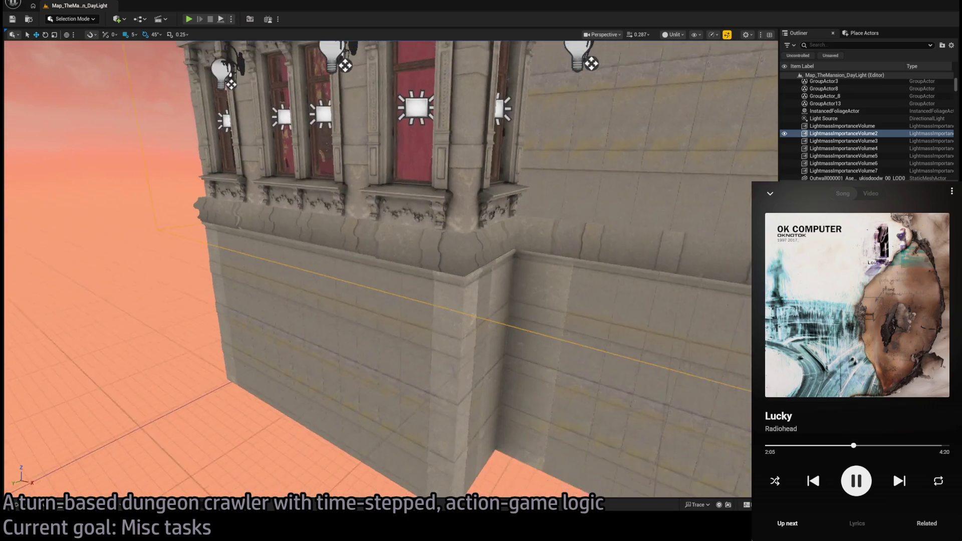
left_click(399, 368)
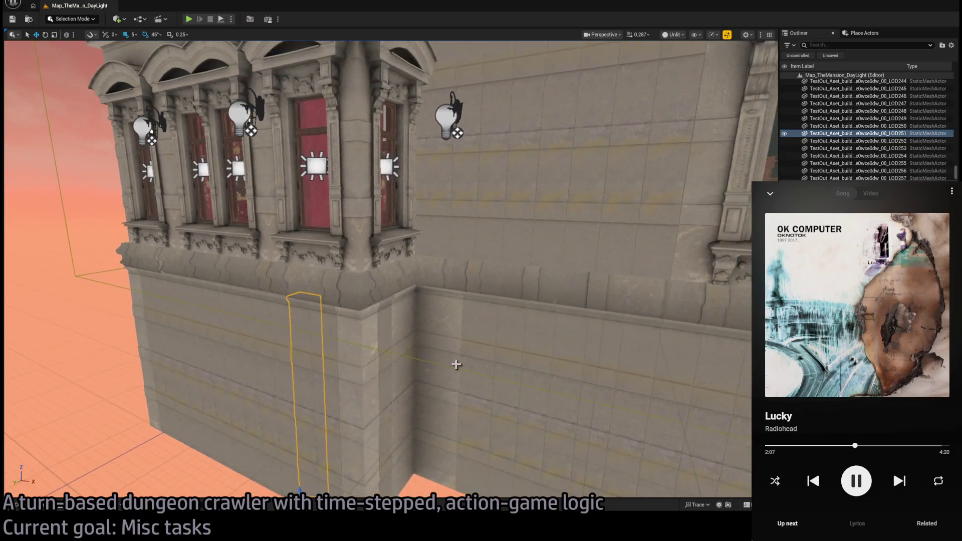
left_click(528, 253)
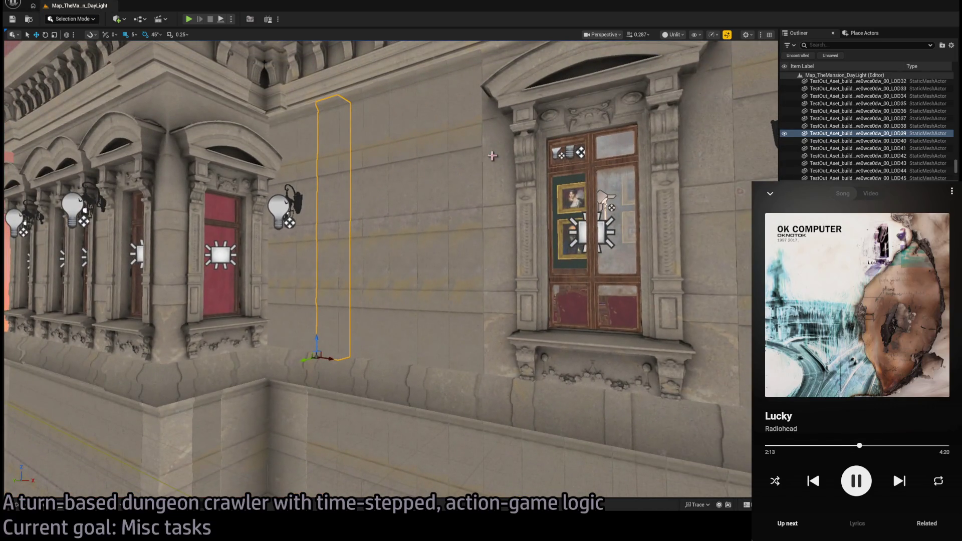
left_click(492, 195)
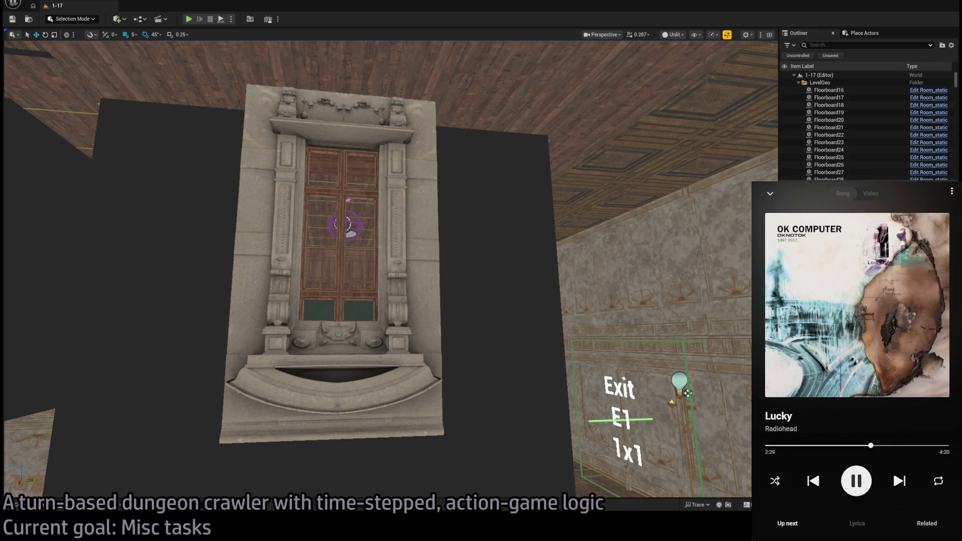
- Alt-drag the ornate doorway frame along Y to place a duplicate beside the original
mouse_move(455, 185)
left_mouse_down()
mouse_move(401, 186)
mouse_move(464, 178)
left_mouse_up()
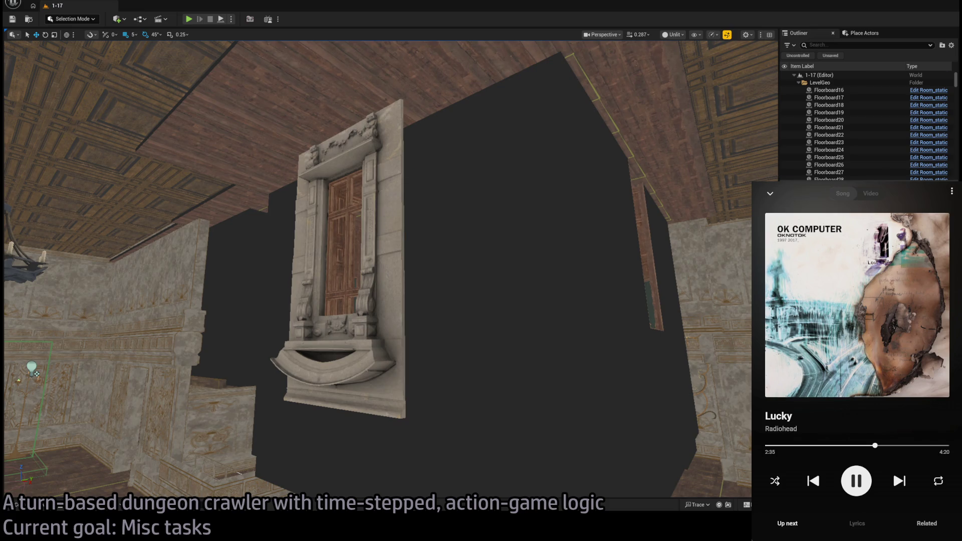
left_click(490, 281)
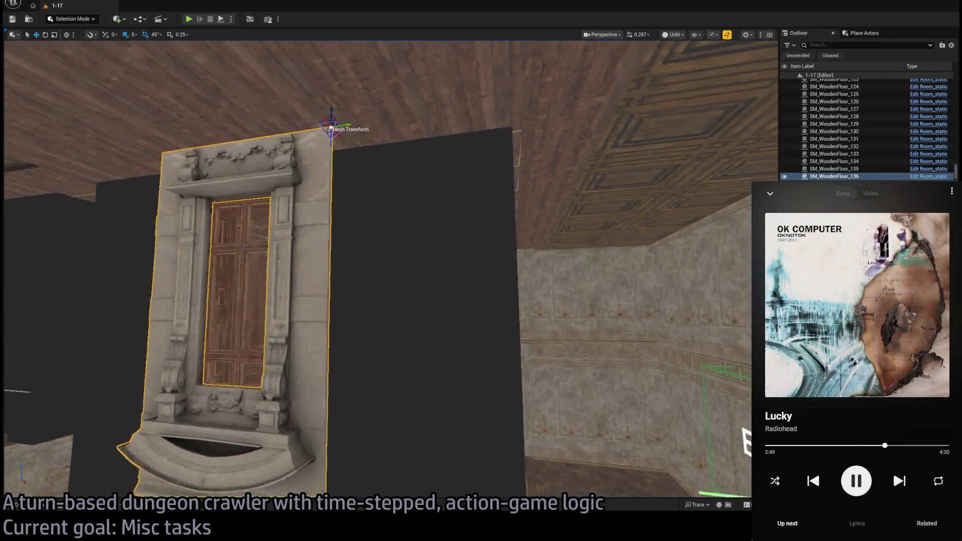
left_click_drag(429, 150, 648, 157)
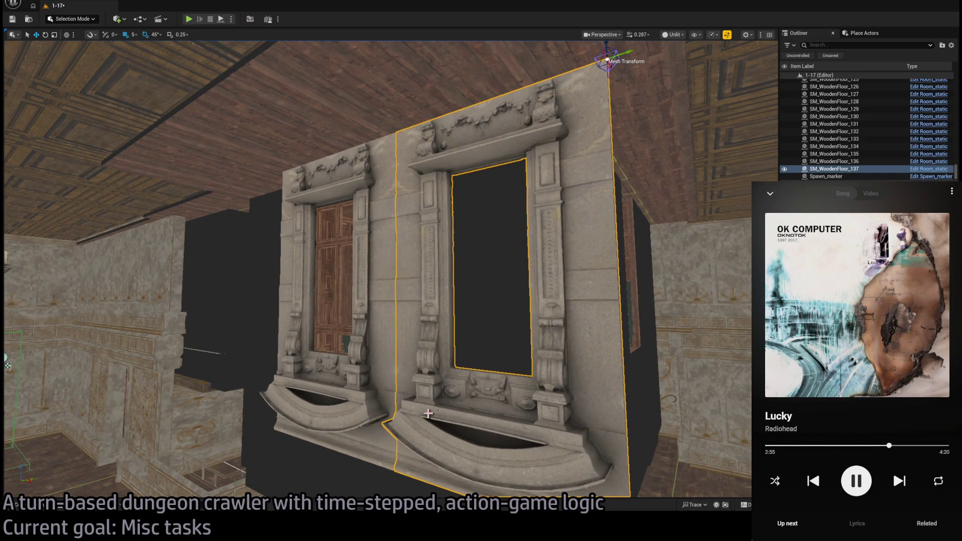
key("ctrl+space")
- Swap the selected piece for an SM_OutWall strip and move it beside the window frame
left_click(268, 250)
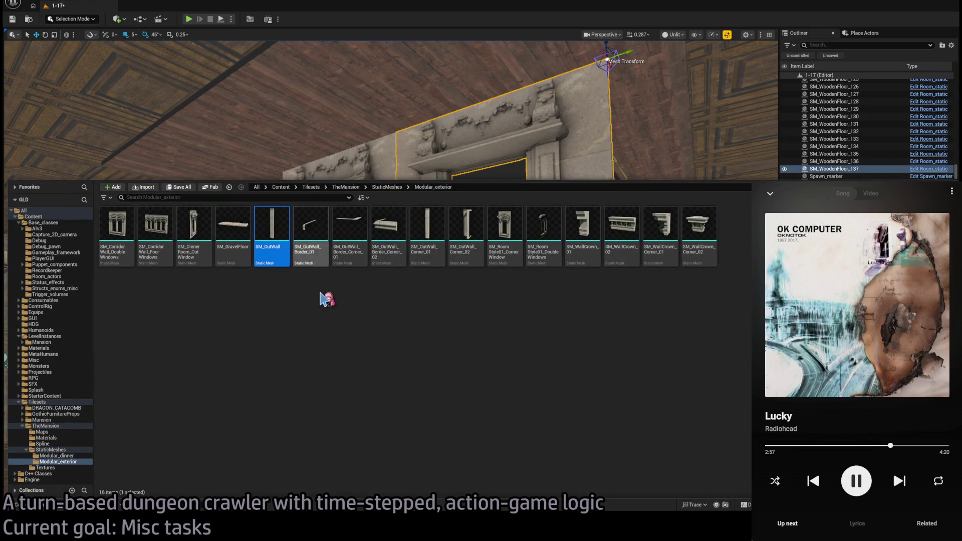
key("ctrl+space")
key("ctrl+z")
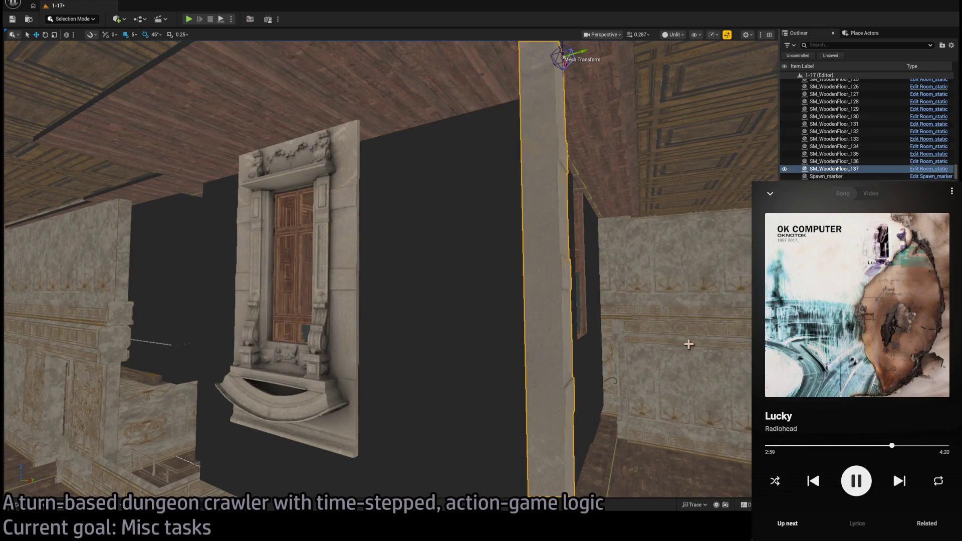
mouse_move(505, 143)
left_mouse_down()
mouse_move(333, 157)
mouse_move(333, 175)
mouse_move(344, 159)
left_mouse_up()
- Duplicate the wall strip alongside and nudge the copy into line
key("w")
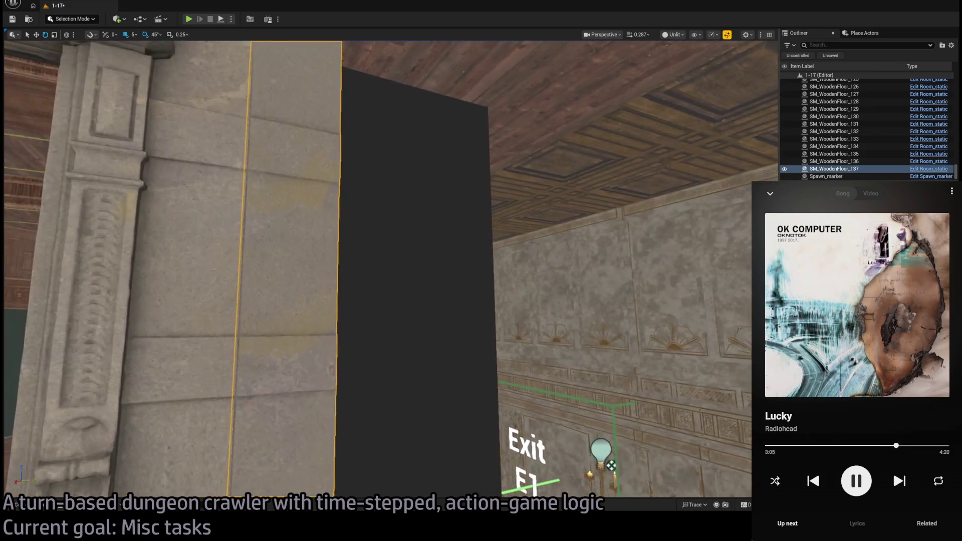
key("s")
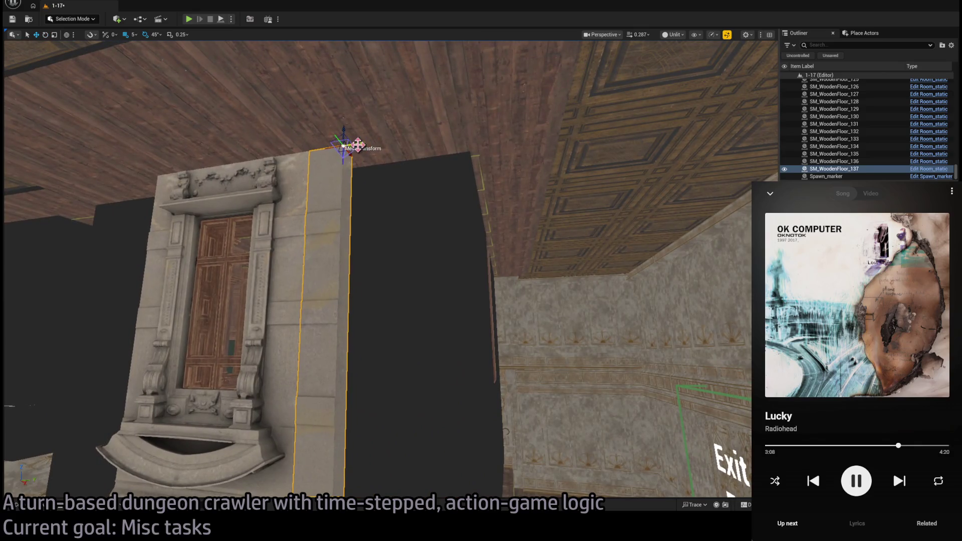
mouse_move(357, 144)
left_mouse_down()
mouse_move(393, 140)
mouse_move(386, 146)
mouse_move(380, 132)
mouse_move(385, 148)
left_mouse_up()
key("q")
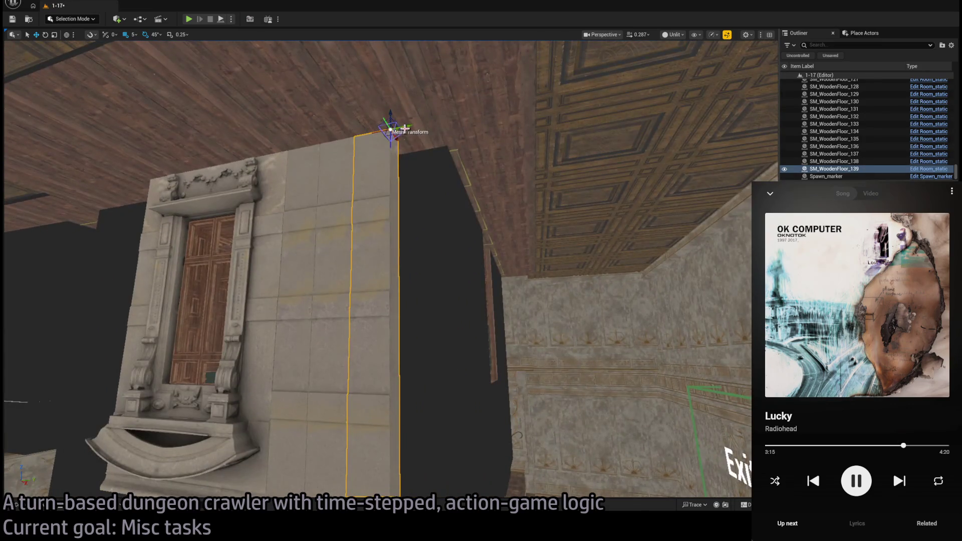
mouse_move(411, 127)
left_mouse_down()
mouse_move(466, 117)
mouse_move(442, 122)
left_mouse_up()
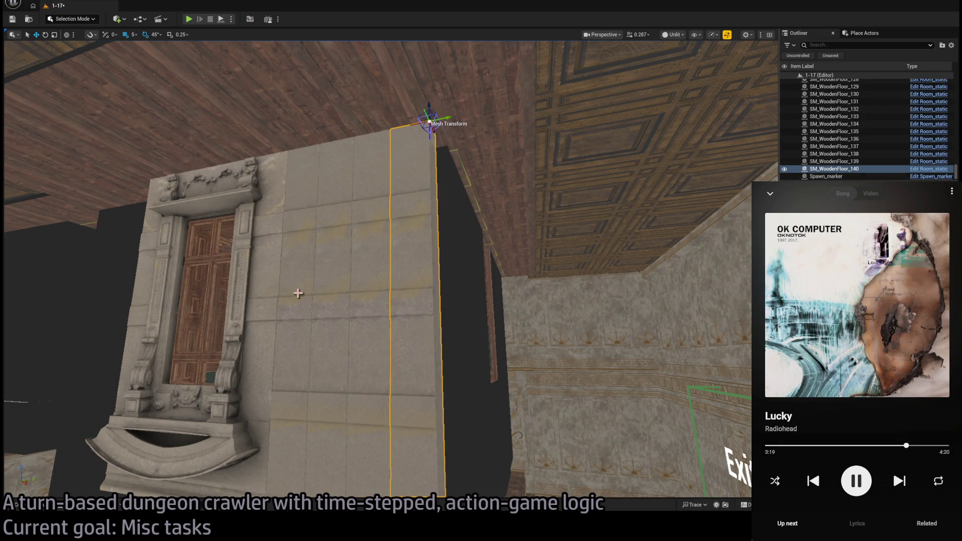
key("ctrl+space")
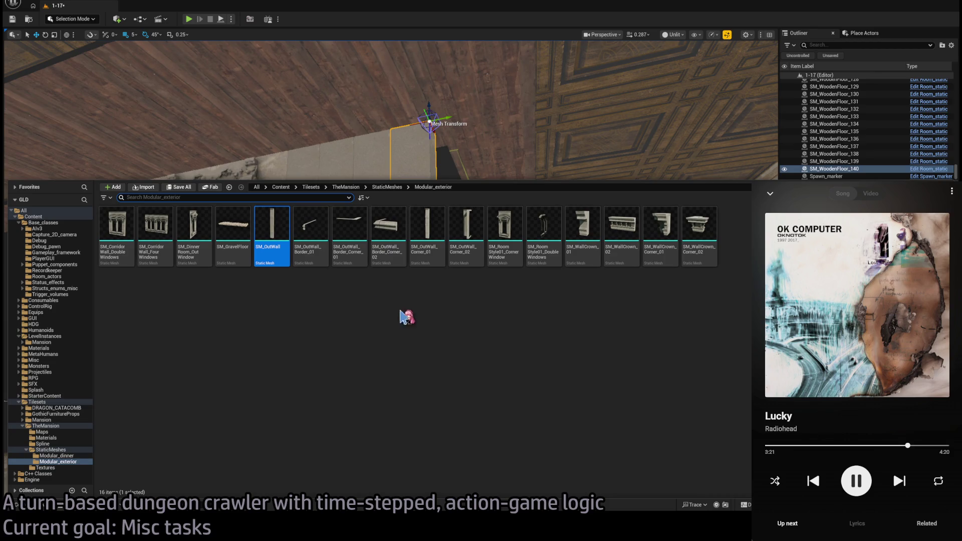
- Shift strip SM_WoodenFloor_140 right and duplicate SM_WoodenFloor_141 into the opened gap
left_click_drag(473, 151, 474, 130)
mouse_move(528, 223)
left_mouse_down()
mouse_move(528, 180)
mouse_move(486, 198)
left_mouse_up()
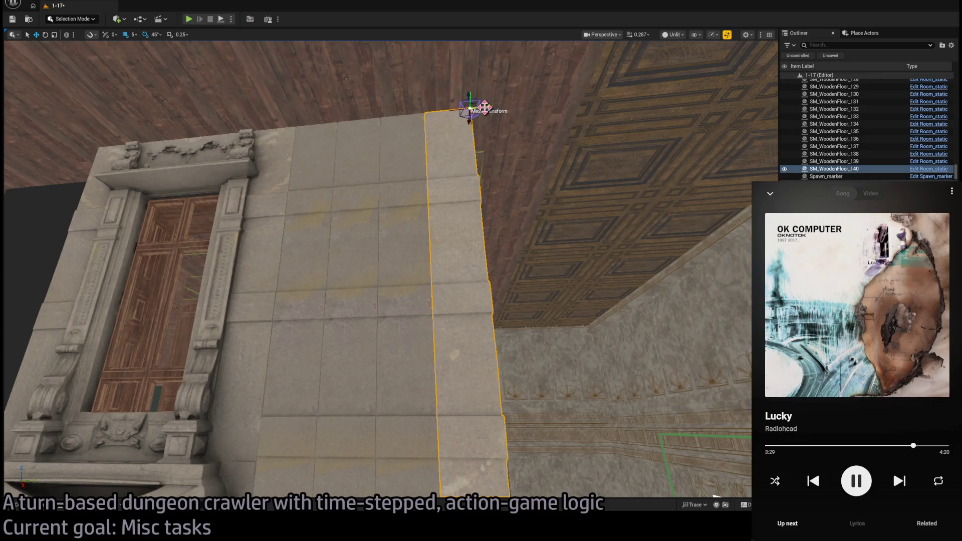
left_click(405, 179, "ctrl")
left_click(430, 171)
left_click_drag(486, 108, 543, 105)
mouse_move(429, 161)
left_mouse_down()
mouse_move(451, 125)
mouse_move(506, 123)
mouse_move(495, 123)
mouse_move(519, 106)
left_mouse_up()
left_click(538, 118)
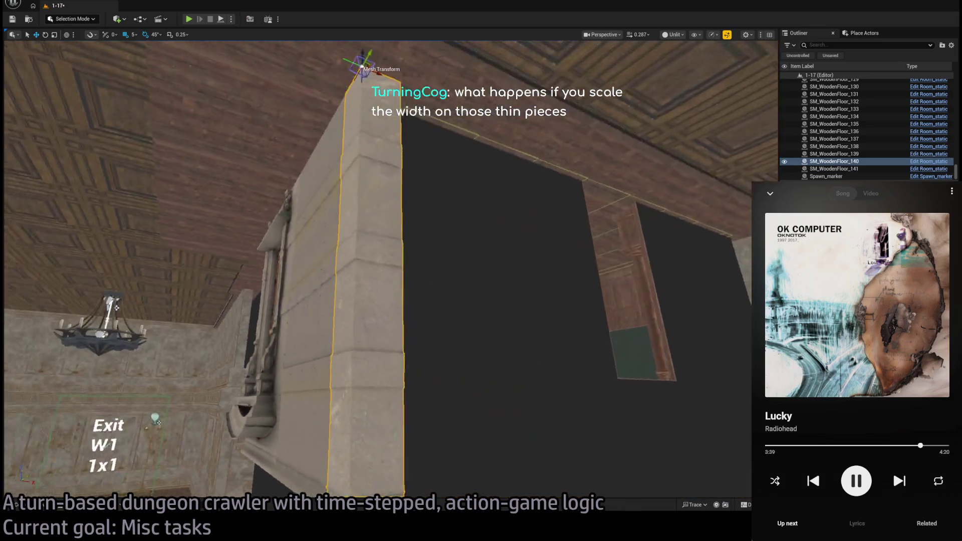
left_click_drag(564, 210, 563, 210)
left_click(354, 296)
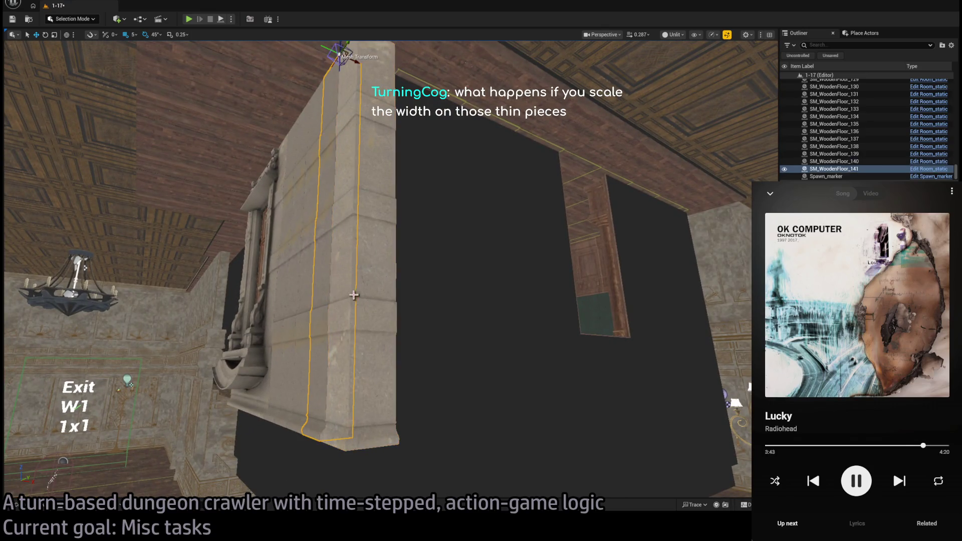
- Check the duplicated doorway strips, selecting SM_WoodenFloor_146 and SM_WoodenFloor_149
mouse_move(381, 121)
left_mouse_down()
mouse_move(362, 108)
mouse_move(406, 134)
mouse_move(438, 132)
mouse_move(406, 138)
mouse_move(484, 131)
mouse_move(467, 145)
mouse_move(655, 133)
mouse_move(623, 133)
mouse_move(631, 142)
mouse_move(567, 183)
left_mouse_up()
left_click(335, 222, "ctrl")
left_click(371, 215, "ctrl")
left_click(401, 208, "ctrl")
left_click(460, 251)
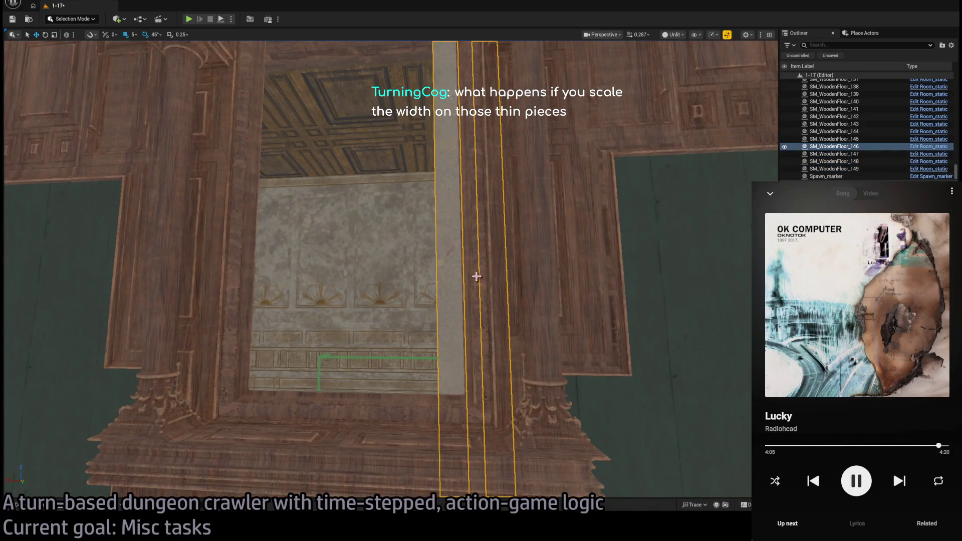
key("Escape")
left_click_drag(477, 276, 476, 276)
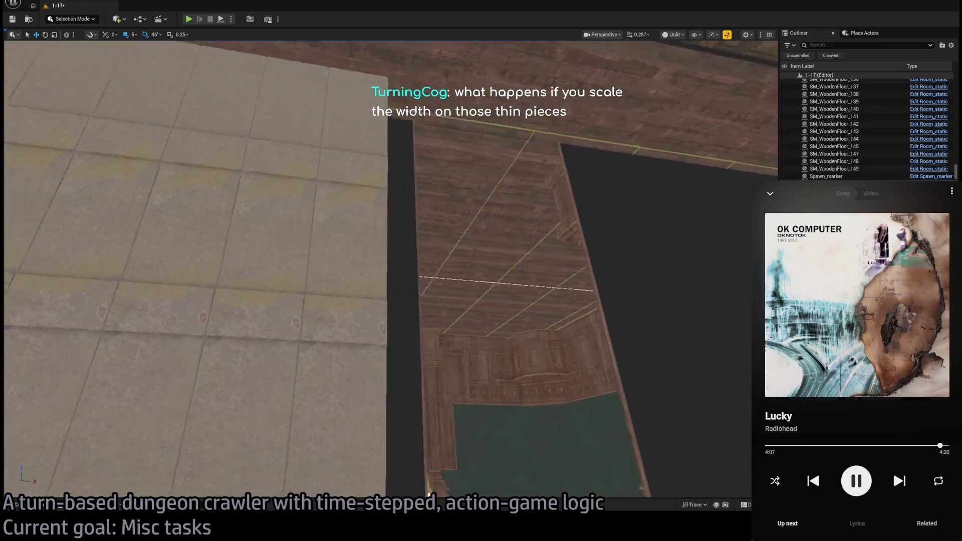
left_click_drag(367, 155, 368, 155)
left_click(368, 156)
- Select a wooden frame piece by the Exit wall and bring up the Modular_exterior meshes
mouse_move(369, 99)
left_mouse_down()
mouse_move(516, 258)
mouse_move(510, 263)
left_mouse_up()
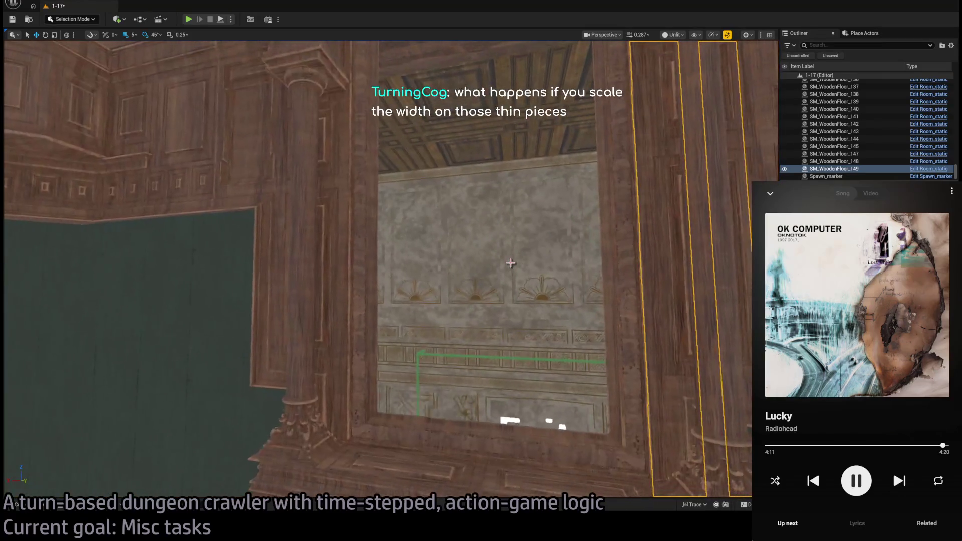
left_click(41, 508)
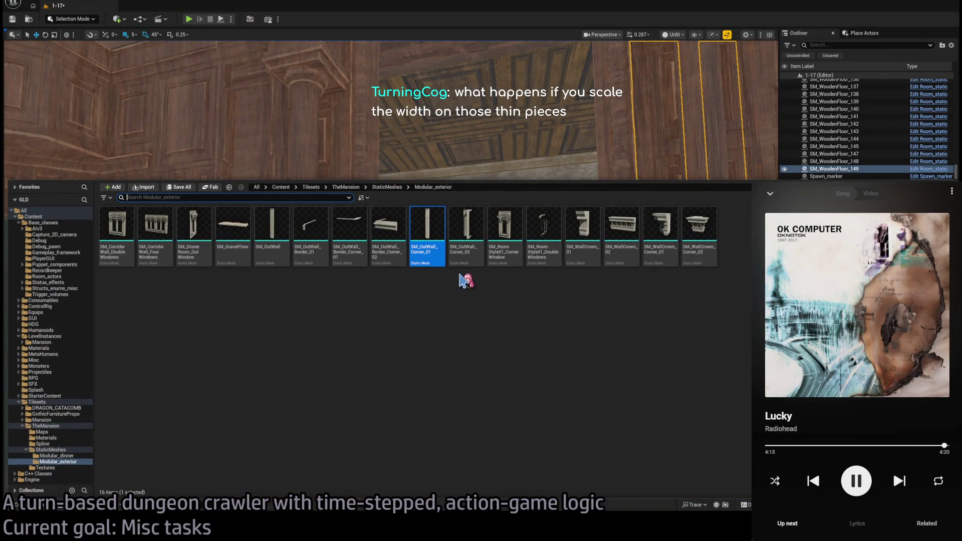
mouse_move(473, 279)
left_mouse_down()
mouse_move(406, 269)
mouse_move(360, 212)
left_mouse_up()
left_click(406, 268)
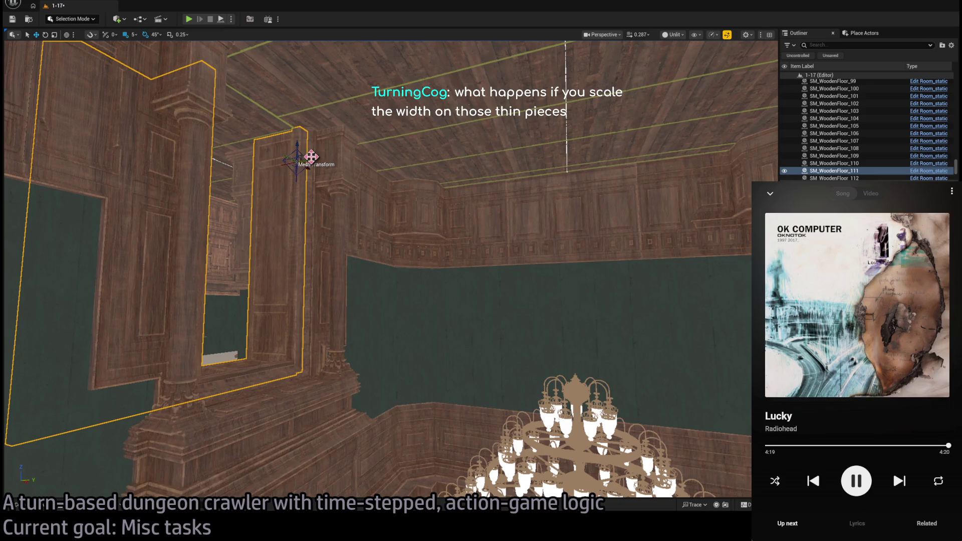
mouse_move(311, 160)
left_mouse_down()
mouse_move(704, 160)
mouse_move(369, 151)
mouse_move(402, 151)
left_mouse_up()
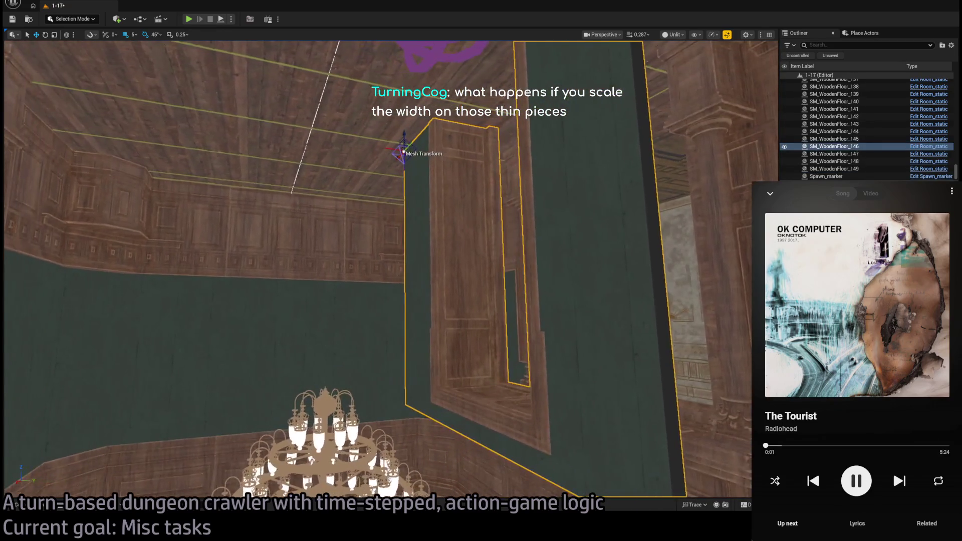
left_click(39, 508)
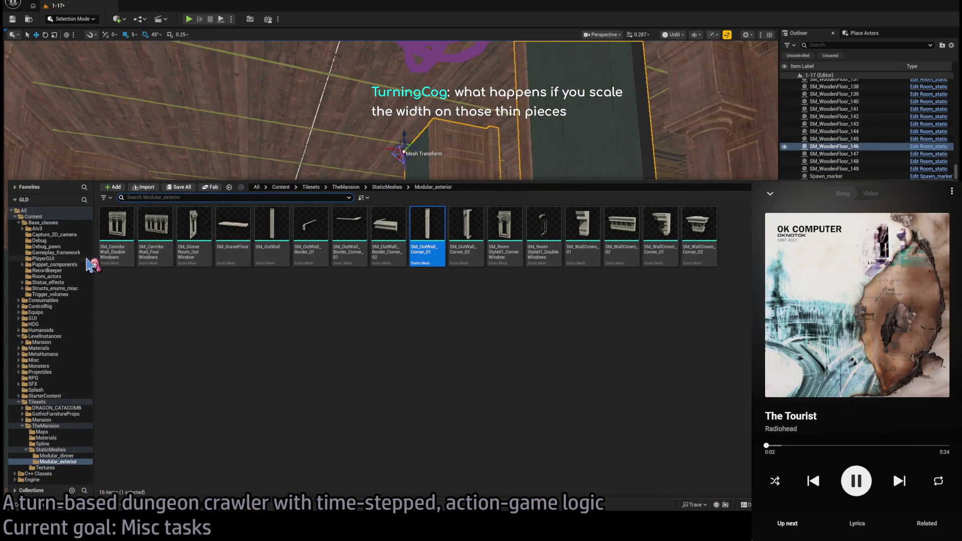
- Show all of TheMansion's StaticMeshes, then orbit and pan around the wooden door frames to inspect them
left_click(62, 450)
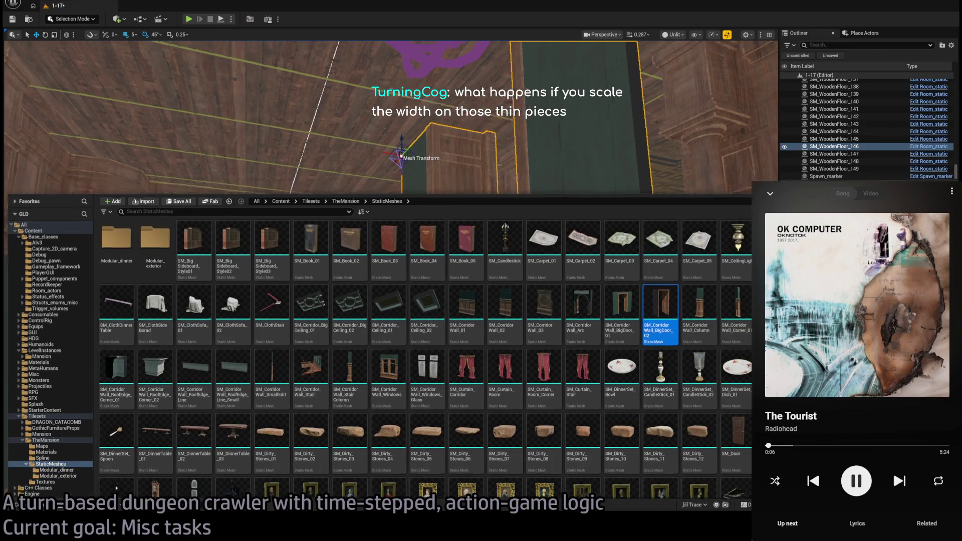
left_click_drag(678, 150, 677, 125)
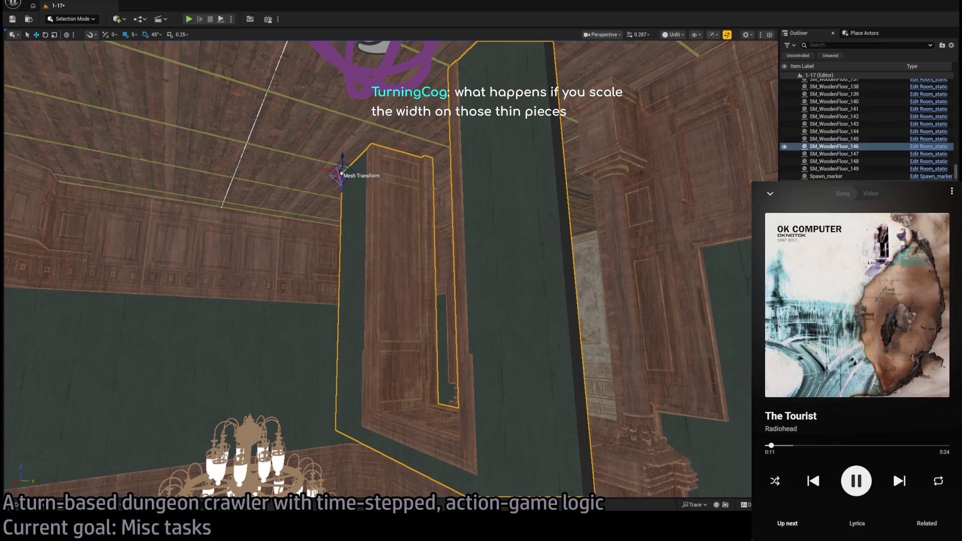
mouse_move(678, 125)
left_mouse_down()
mouse_move(678, 76)
mouse_move(666, 65)
left_mouse_up()
mouse_move(303, 151)
left_mouse_down()
mouse_move(303, 136)
mouse_move(332, 126)
mouse_move(365, 142)
mouse_move(358, 131)
mouse_move(522, 228)
mouse_move(458, 196)
mouse_move(460, 159)
mouse_move(361, 95)
mouse_move(279, 125)
mouse_move(317, 150)
left_mouse_up()
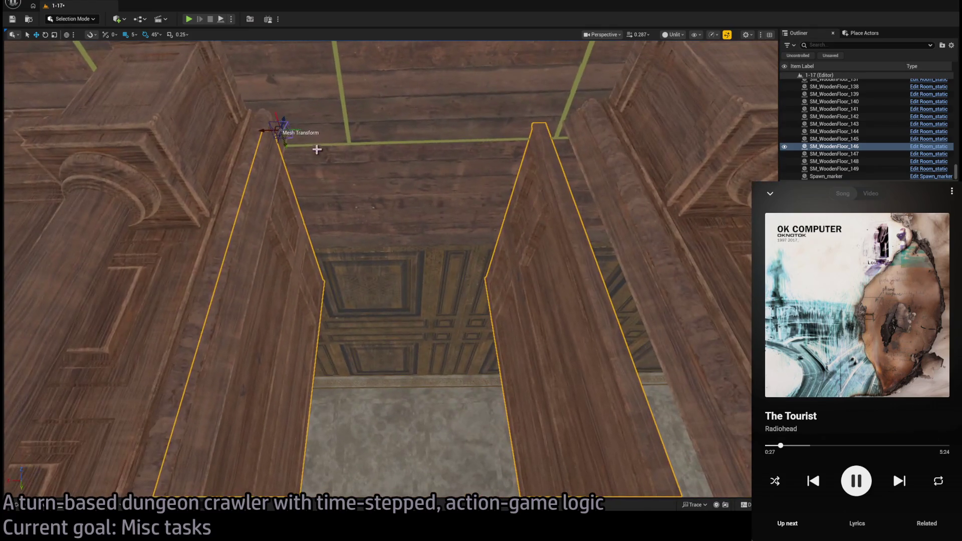
scroll(270, 132, "up", 2)
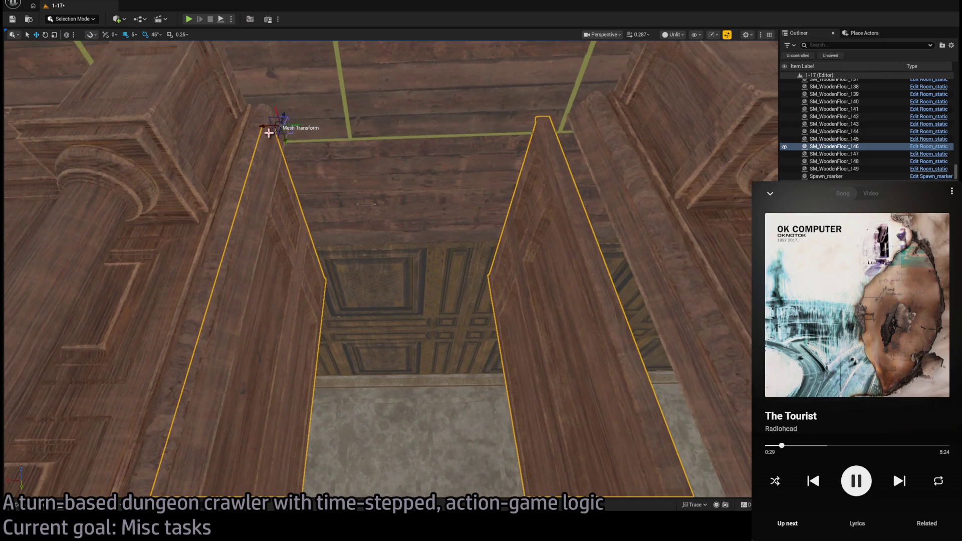
left_click_drag(267, 126, 290, 123)
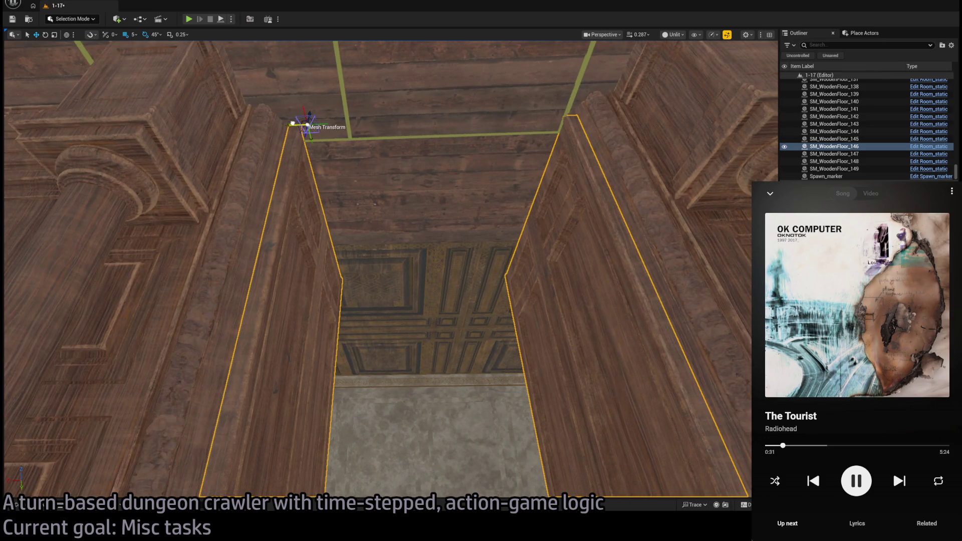
mouse_move(431, 269)
left_mouse_down()
mouse_move(408, 221)
mouse_move(389, 283)
left_mouse_up()
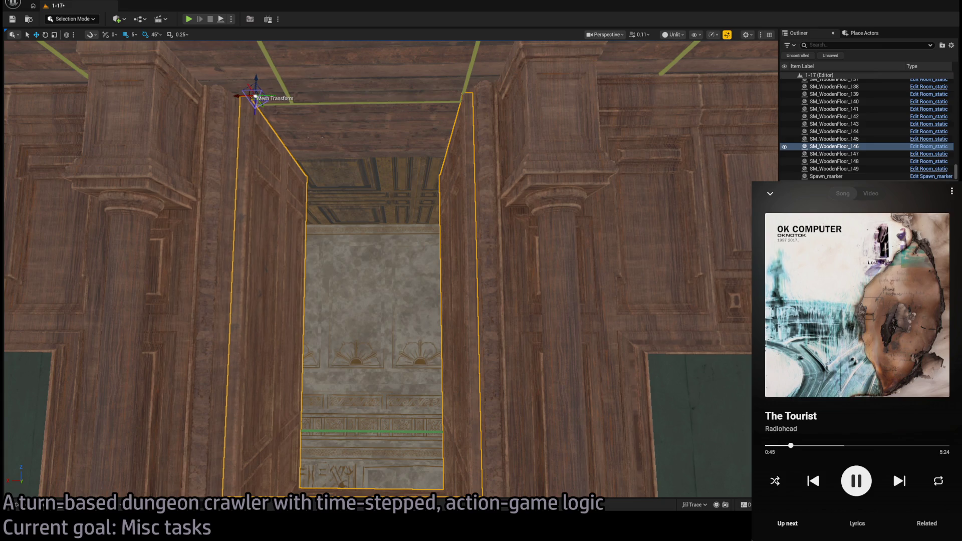
- Stretch the stone strip wider, then undo to keep its original width
mouse_move(390, 284)
left_mouse_down()
mouse_move(386, 297)
mouse_move(419, 173)
left_mouse_up()
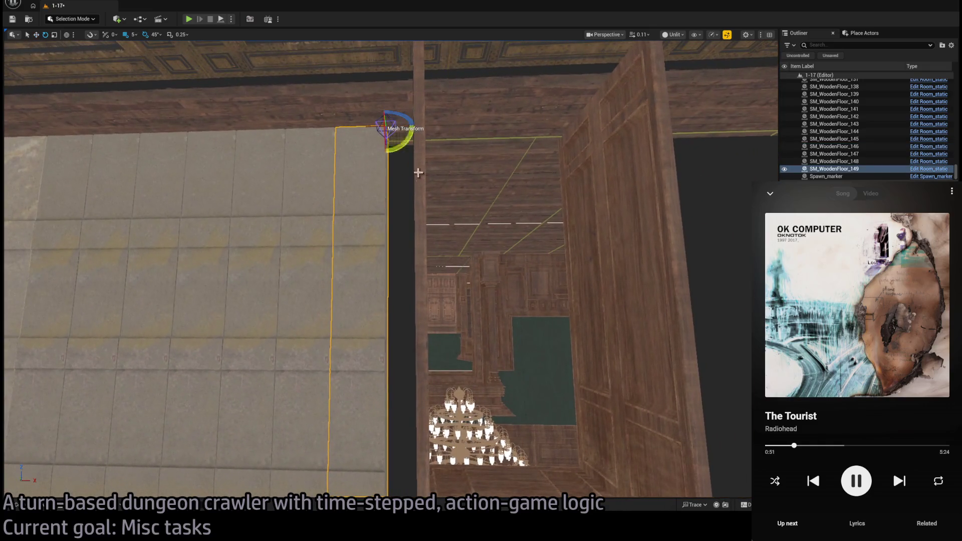
mouse_move(370, 125)
left_mouse_down()
mouse_move(414, 107)
mouse_move(432, 51)
mouse_move(448, 70)
left_mouse_up()
left_click_drag(378, 220, 379, 220)
key("ctrl+z")
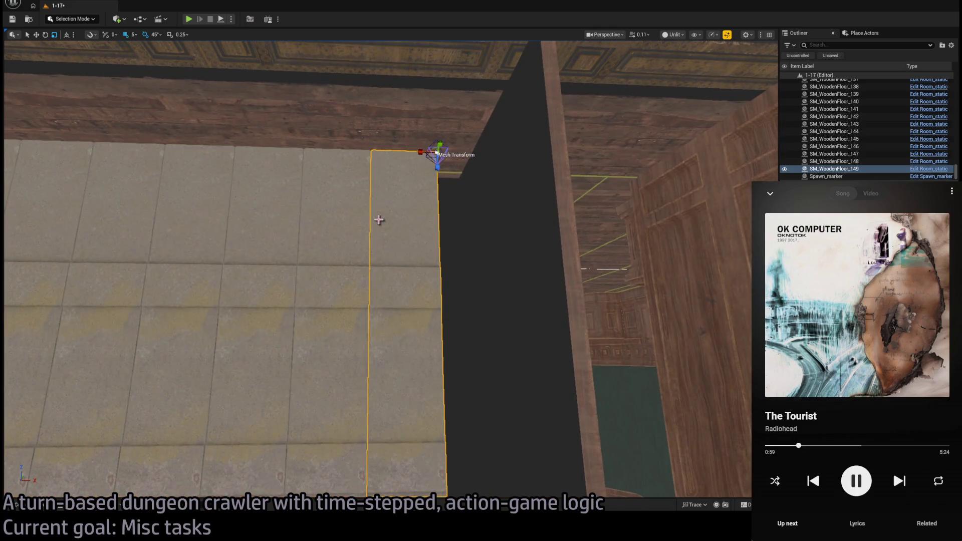
- Place a copy of the stone strip, SM_WoodenFloor_150, beside the wooden door
left_click_drag(302, 294, 302, 294)
left_click_drag(329, 189, 343, 175)
key("e")
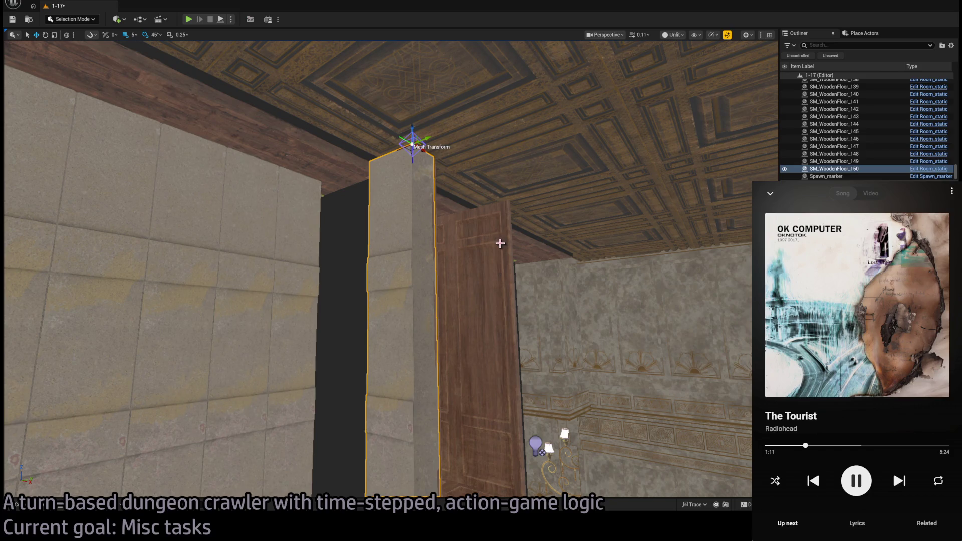
key("ctrl+z")
left_click_drag(500, 244, 406, 259)
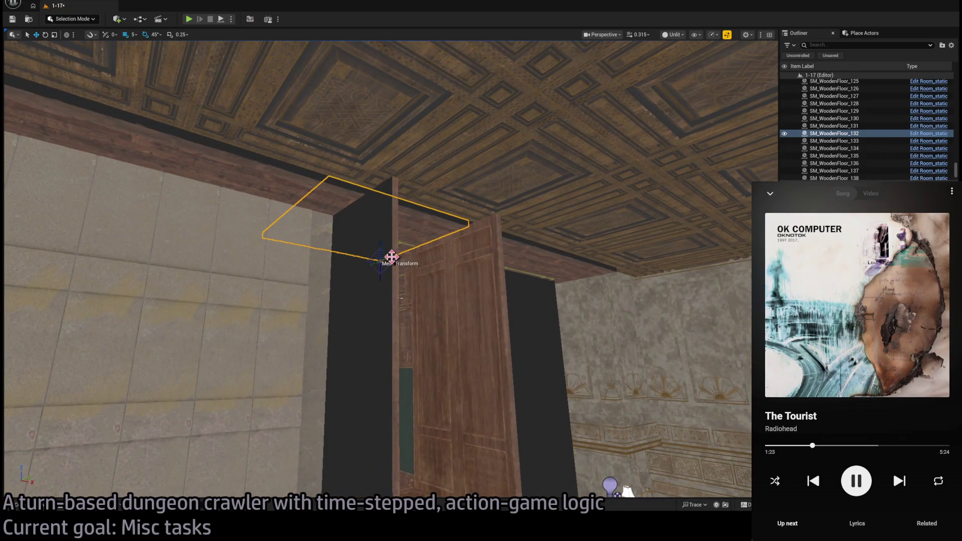
- Select the larger wooden ceiling panel by the pillar, then survey the walls, floor and ceiling toward the door wall
left_click(525, 231)
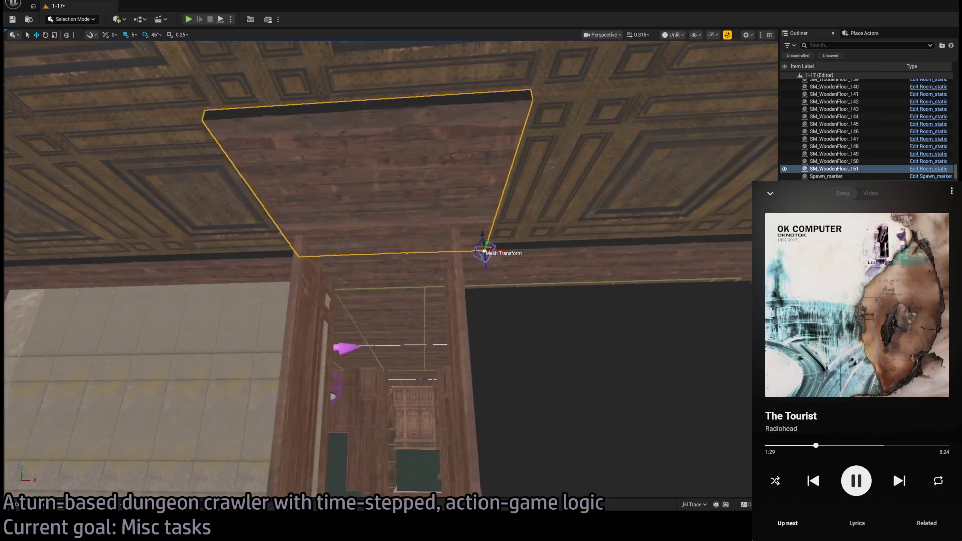
mouse_move(609, 220)
left_mouse_down()
mouse_move(602, 223)
mouse_move(609, 220)
left_mouse_up()
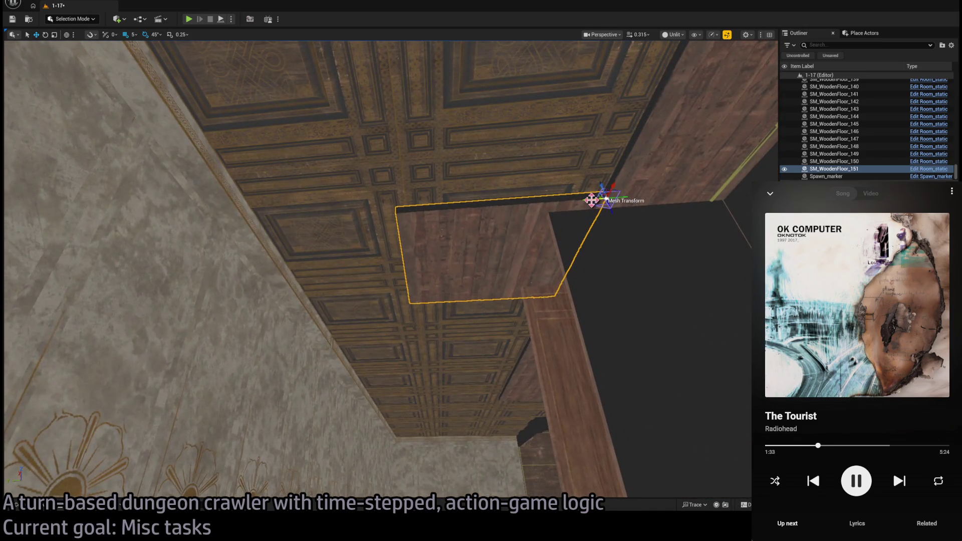
left_click_drag(428, 261, 416, 263)
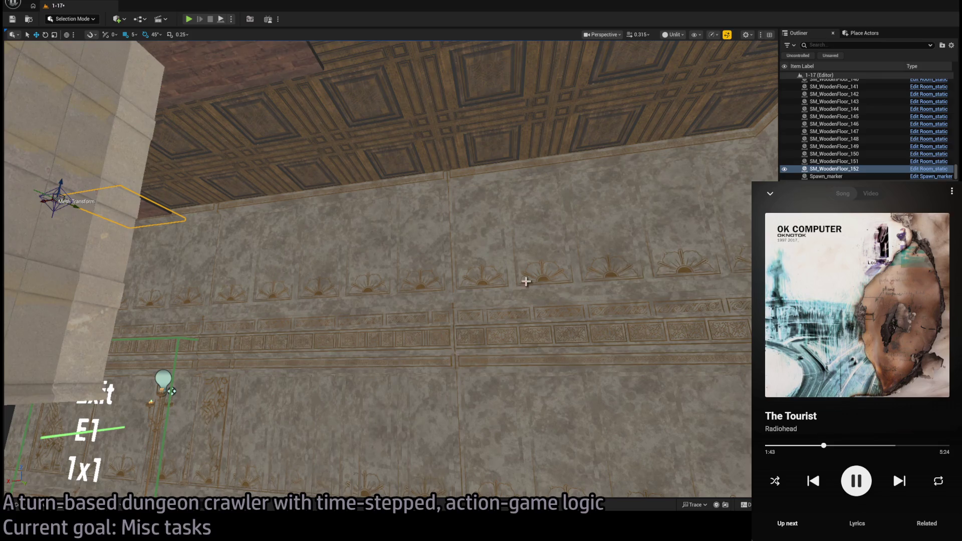
left_click_drag(526, 282, 272, 212)
left_click_drag(506, 226, 260, 200)
left_click_drag(502, 189, 499, 161)
mouse_move(304, 270)
left_mouse_down()
mouse_move(342, 321)
mouse_move(318, 326)
mouse_move(511, 294)
mouse_move(258, 302)
mouse_move(271, 441)
mouse_move(407, 259)
left_mouse_up()
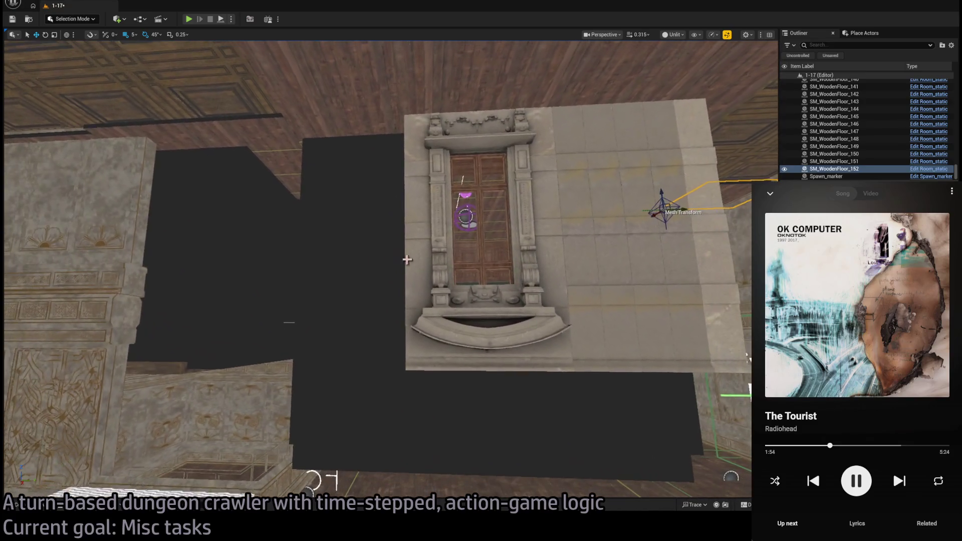
- Select the four wall strips beside the ornate door and copy them left to fill the gap
left_click(567, 206)
left_click(682, 241, "ctrl")
left_click(646, 247, "ctrl")
left_click(621, 281, "ctrl")
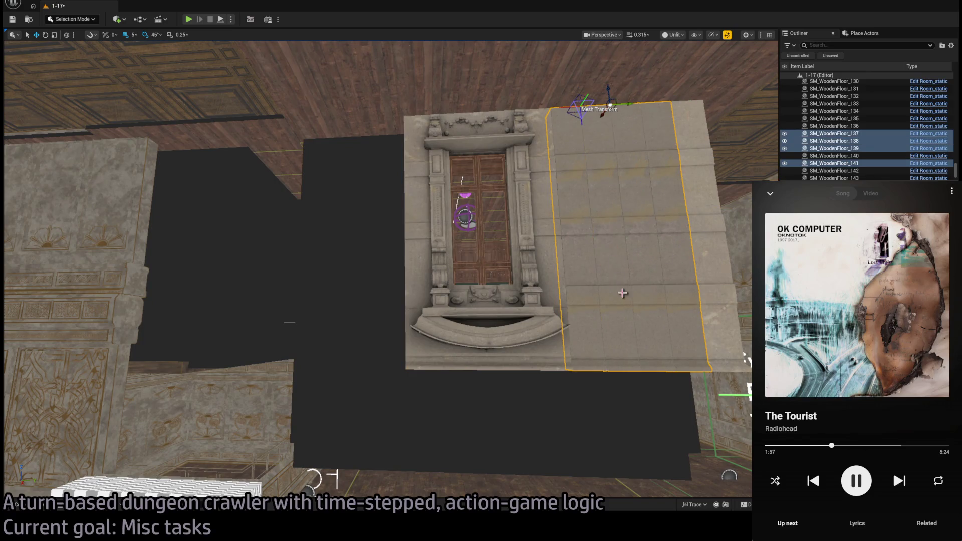
mouse_move(625, 105)
left_mouse_down()
mouse_move(257, 139)
mouse_move(378, 173)
mouse_move(351, 160)
mouse_move(330, 166)
mouse_move(364, 167)
mouse_move(373, 349)
left_mouse_up()
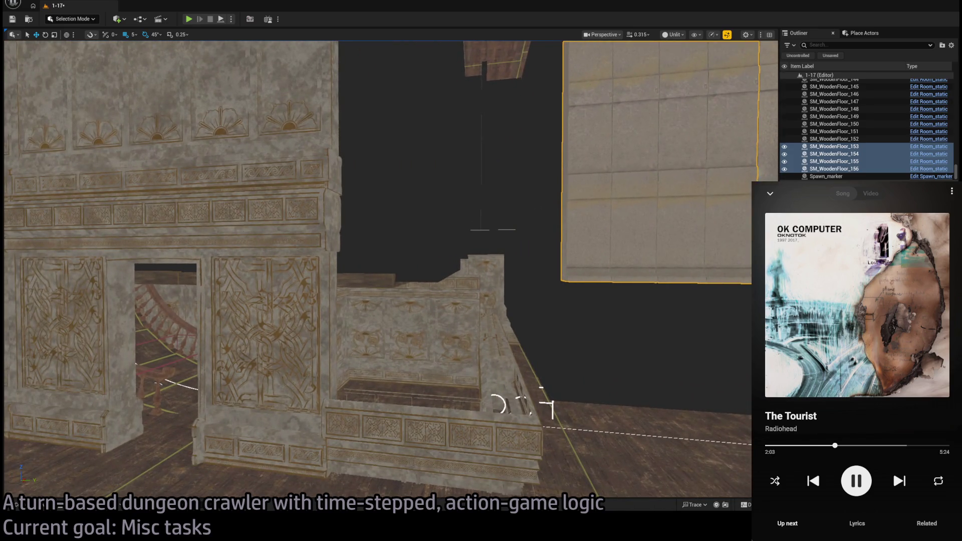
left_click(507, 421)
left_click_drag(506, 421, 546, 196)
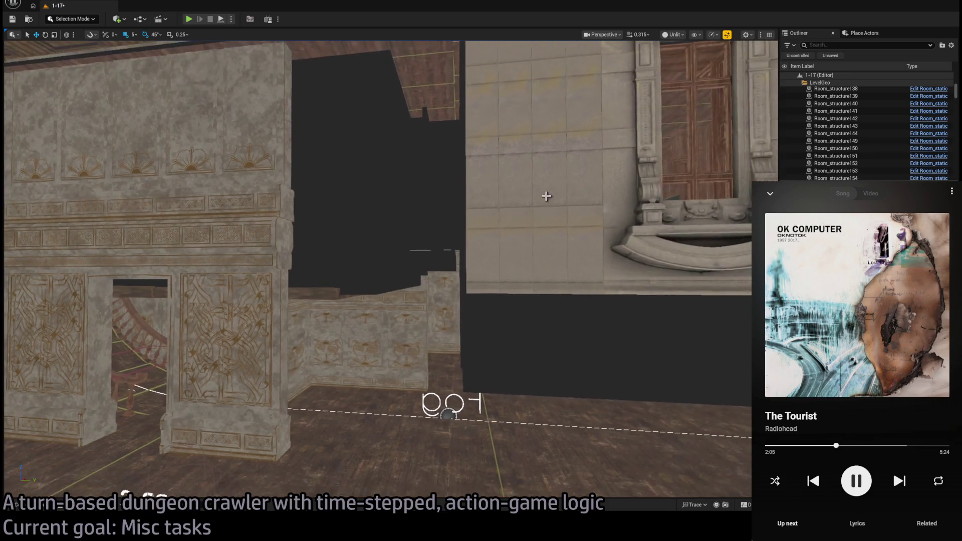
- Copy the four new strips further left along the wall, then deselect two of the copies
left_click(566, 171)
left_click(521, 170, "ctrl")
left_click(503, 170, "ctrl")
left_click(486, 172, "ctrl")
key("f")
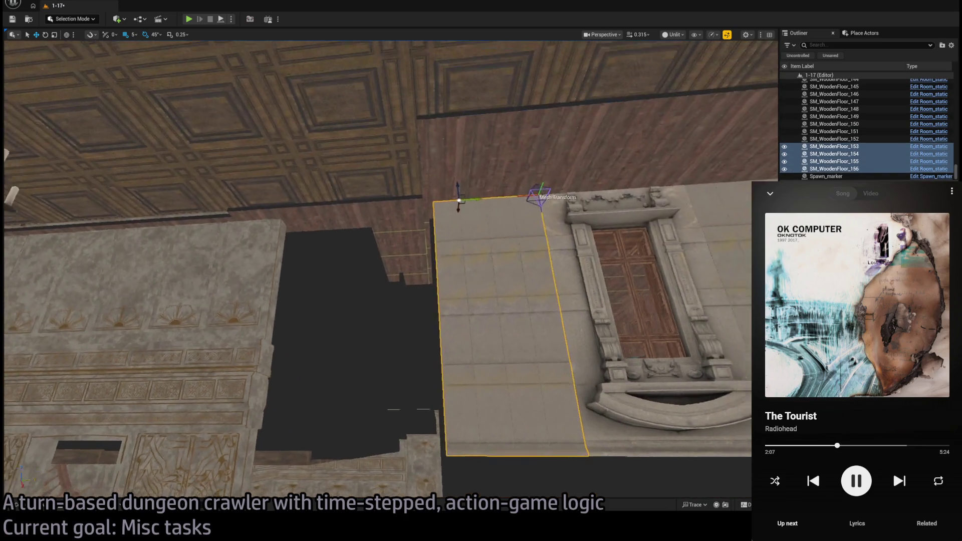
mouse_move(473, 208)
left_mouse_down()
mouse_move(372, 222)
mouse_move(388, 237)
mouse_move(339, 220)
left_mouse_up()
left_click(369, 223)
left_click(376, 279, "ctrl")
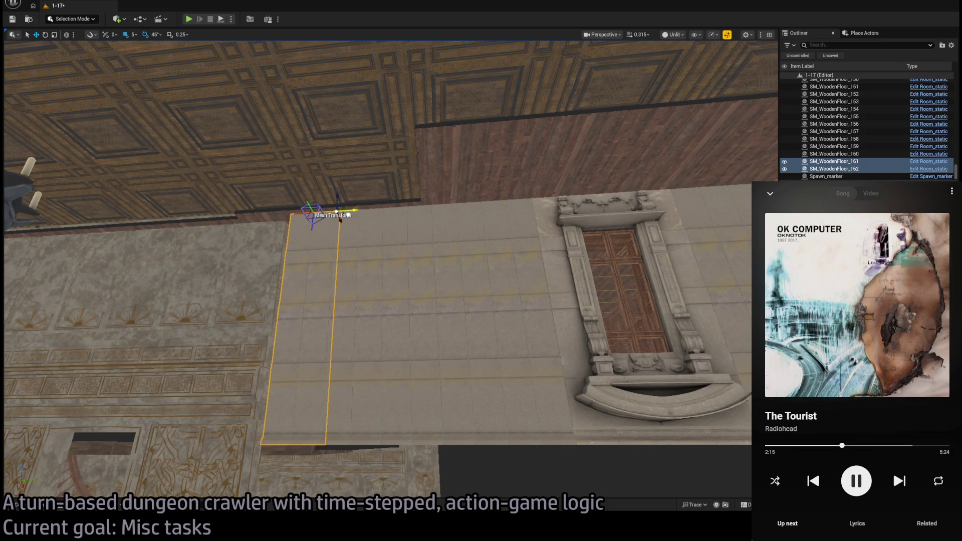
- Copy a single wall strip left to reach the wall's end
key("Up")
key("Left")
key("Up")
key("Left")
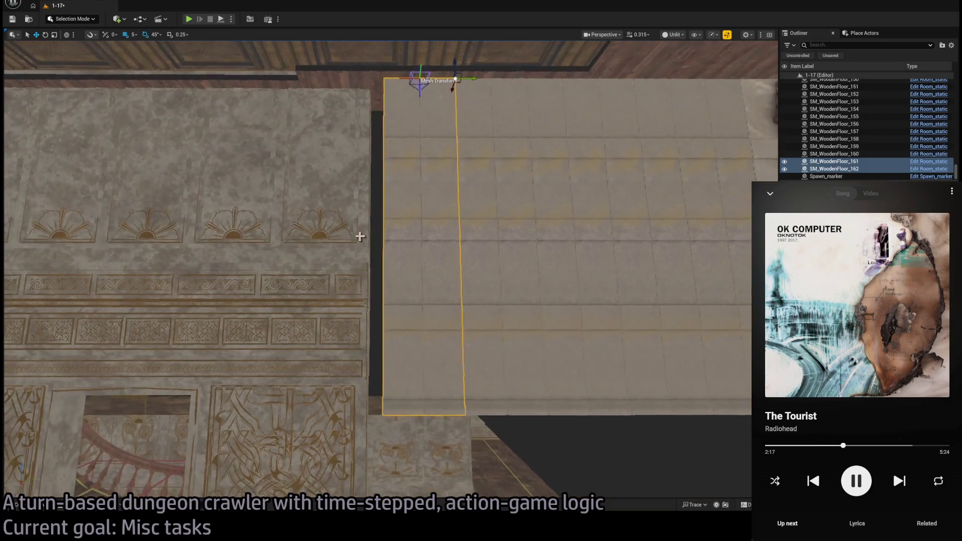
left_click(419, 174)
mouse_move(434, 81)
left_mouse_down()
mouse_move(404, 82)
mouse_move(398, 97)
left_mouse_up()
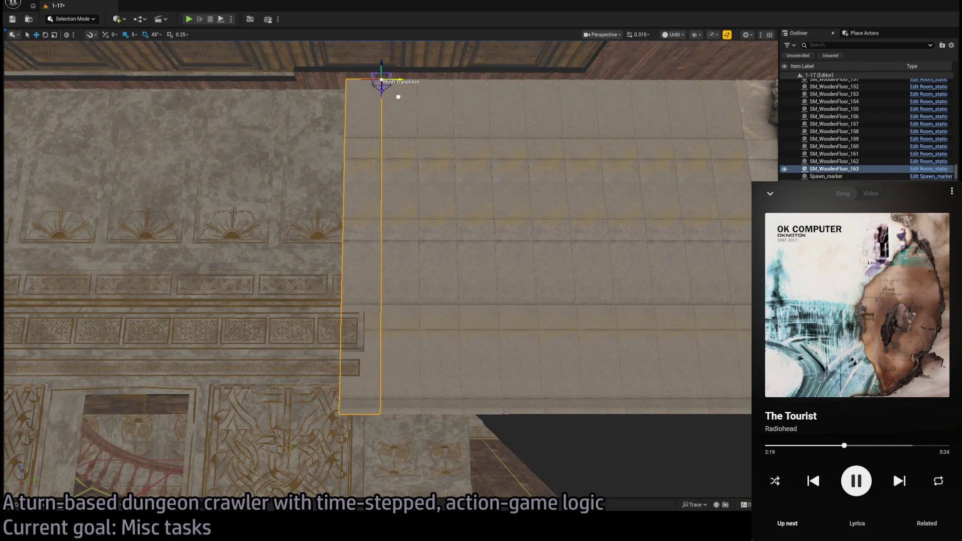
key("Down")
key("Down")
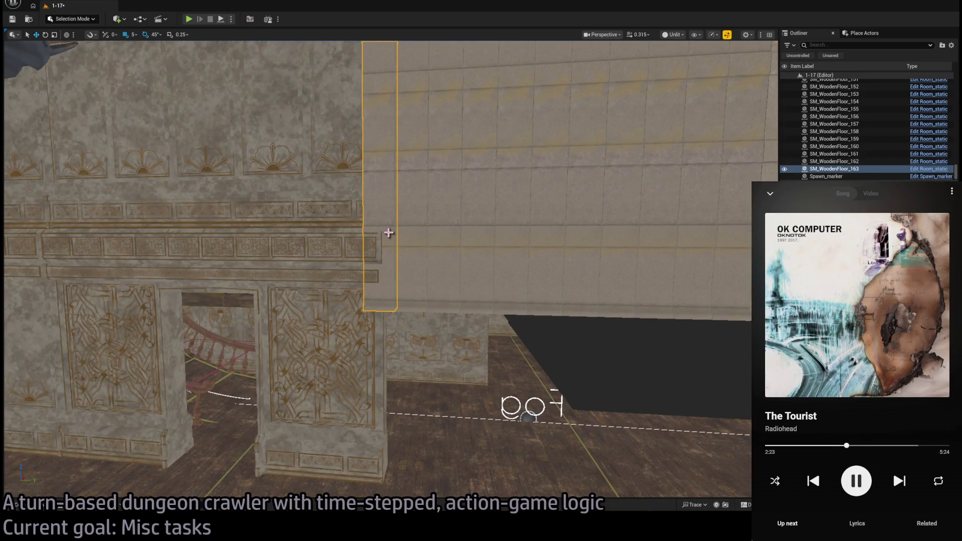
- Copy the tall wall strip beside the door down to the floor
mouse_move(392, 232)
left_mouse_down()
mouse_move(350, 235)
mouse_move(392, 232)
left_mouse_up()
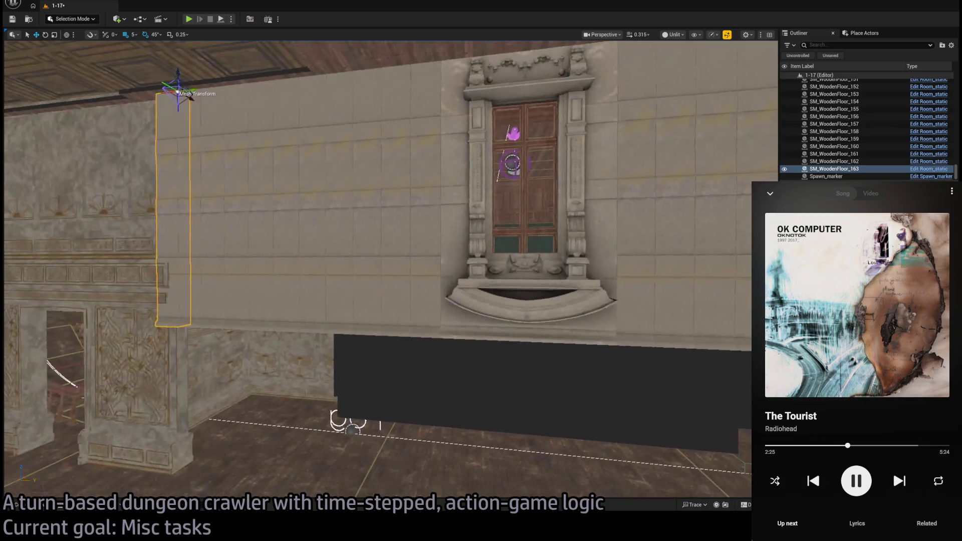
left_click(432, 170)
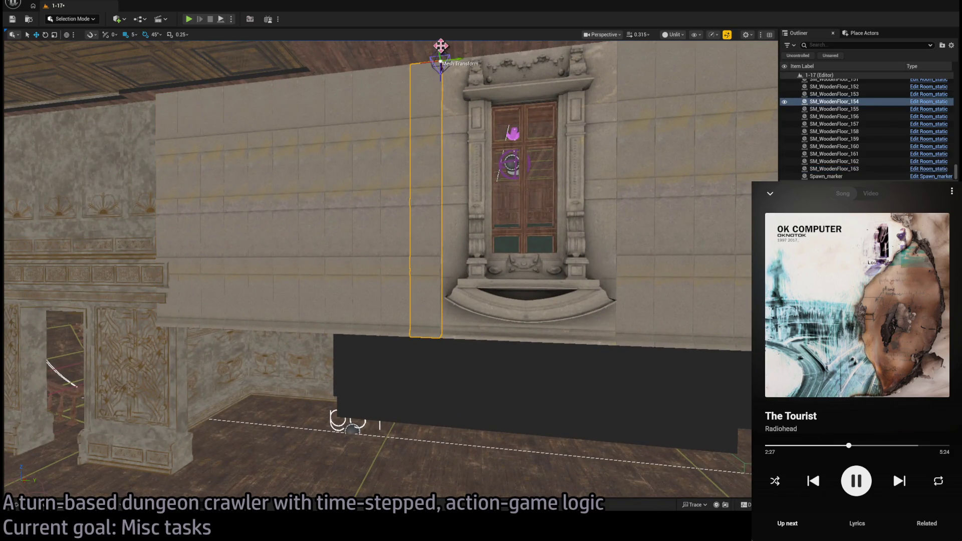
left_click_drag(441, 45, 440, 346)
mouse_move(391, 251)
left_mouse_down()
mouse_move(386, 223)
mouse_move(383, 327)
left_mouse_up()
left_click(42, 510)
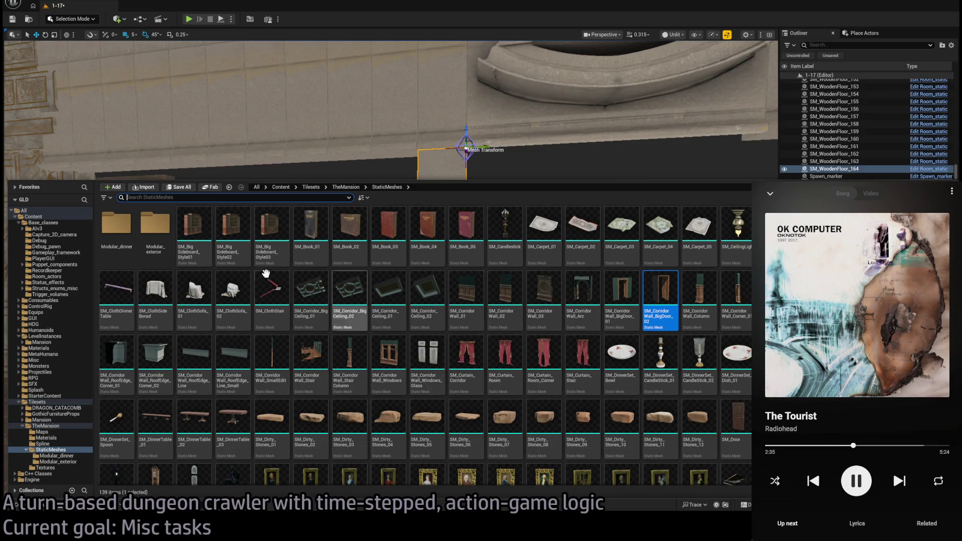
- Apply SM_OutWall_Border_01 from Modular_exterior to the piece, lay it on its side, and slide it left along the wall
double_click(153, 234)
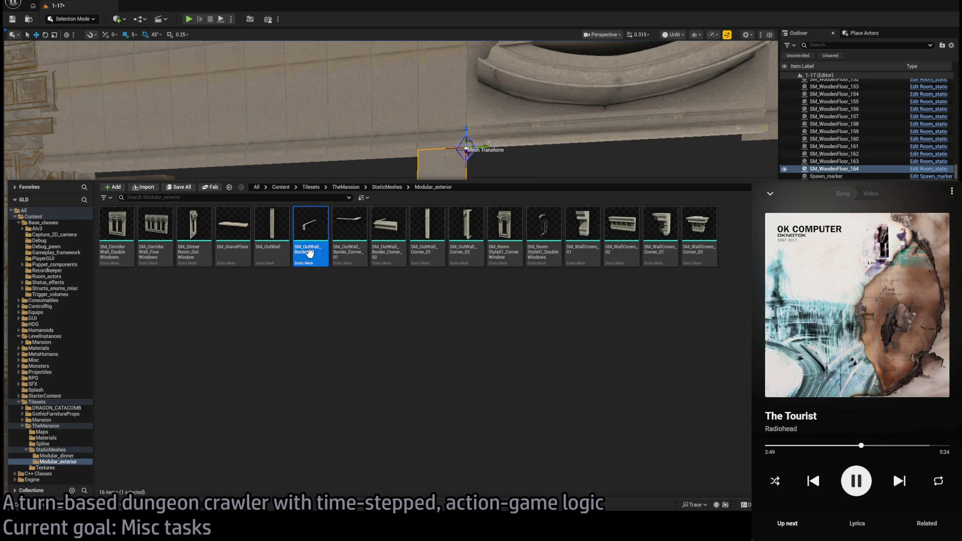
left_click(440, 218)
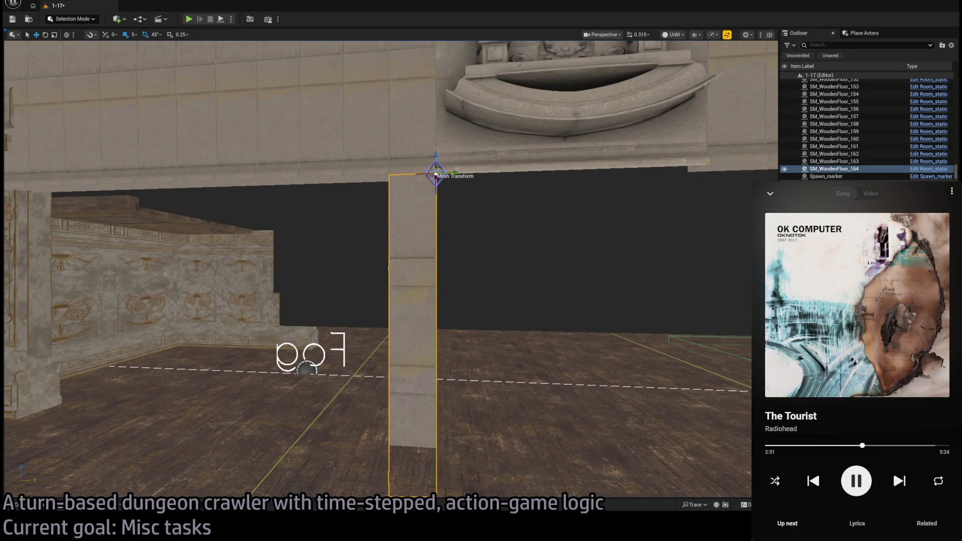
left_click_drag(508, 293, 507, 294)
left_click_drag(451, 213, 431, 213)
key("e")
key("w")
mouse_move(591, 211)
left_mouse_down()
mouse_move(557, 213)
mouse_move(606, 220)
mouse_move(309, 237)
mouse_move(541, 246)
left_mouse_up()
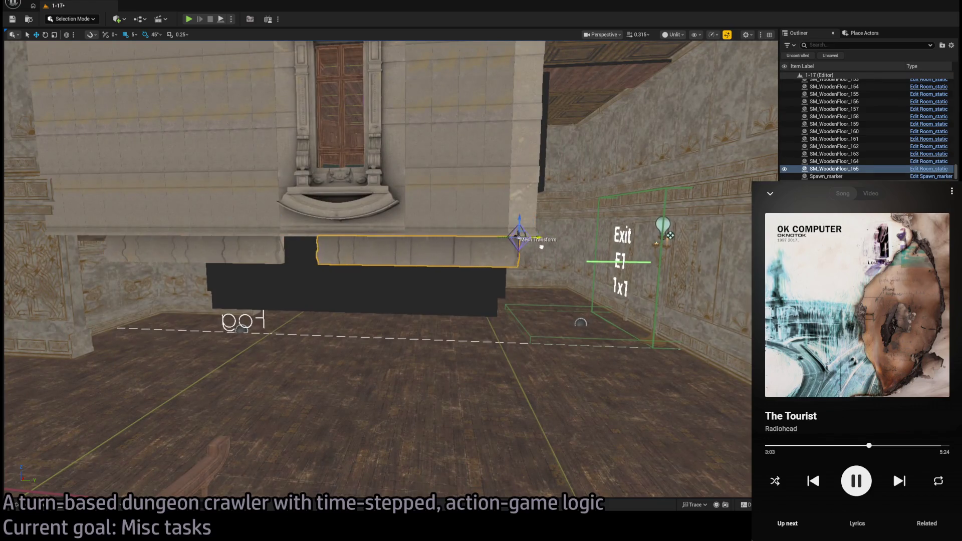
- Extend the trim with a copy to the right and turn the end piece a quarter turn
left_click(253, 250)
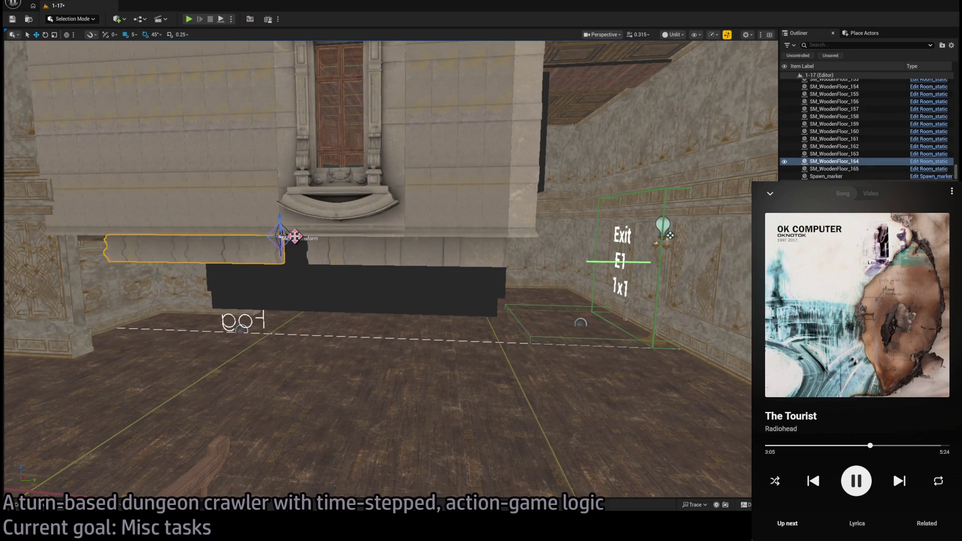
key("f")
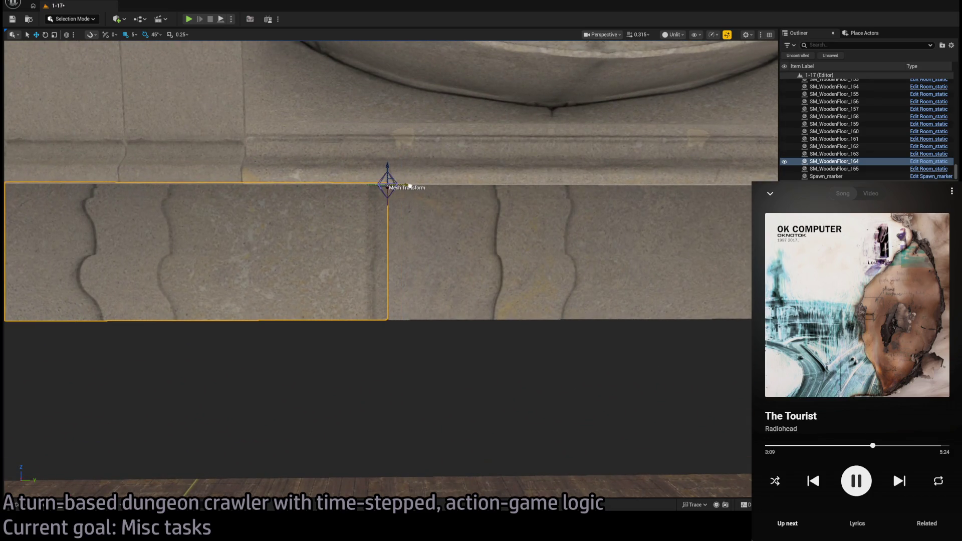
scroll(389, 185, "down", 10)
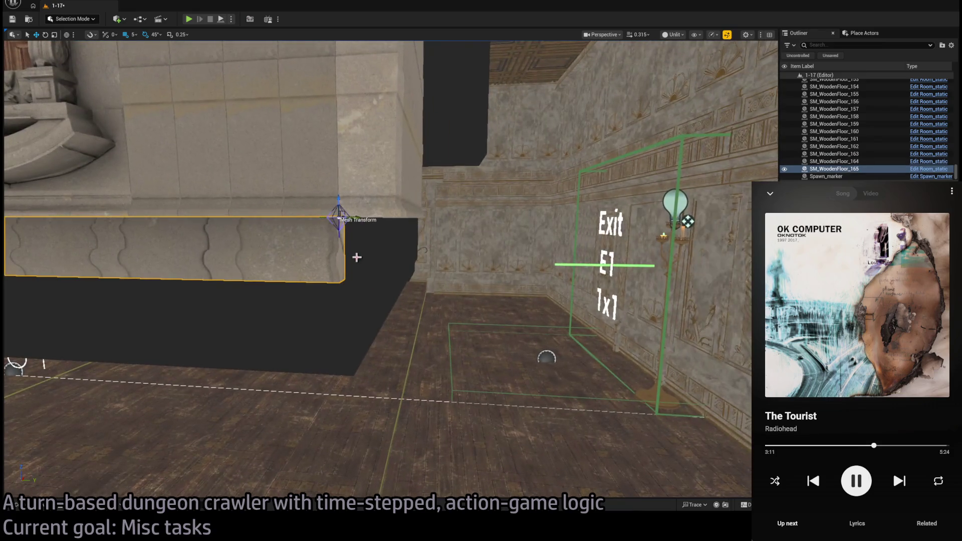
left_click_drag(346, 217, 407, 216, "alt")
key("ctrl+space")
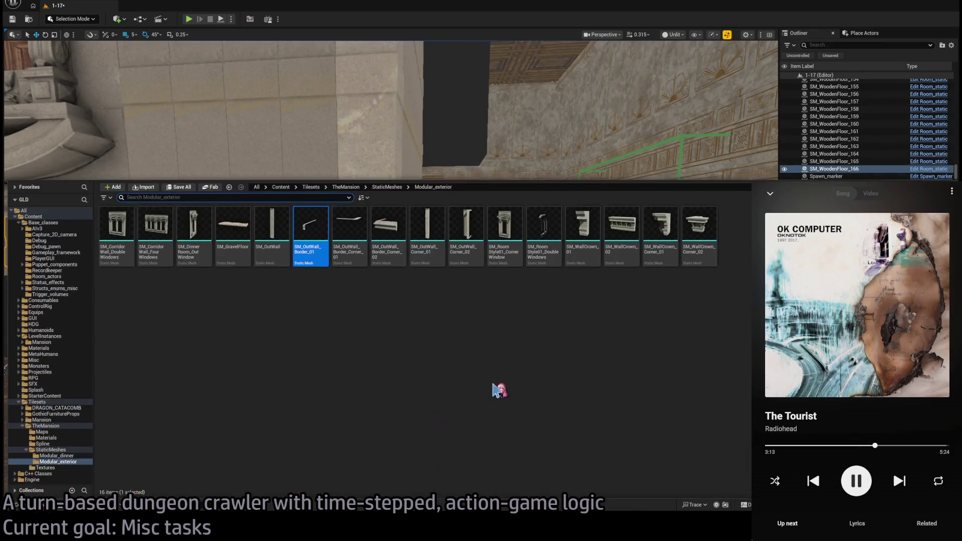
right_click(469, 172)
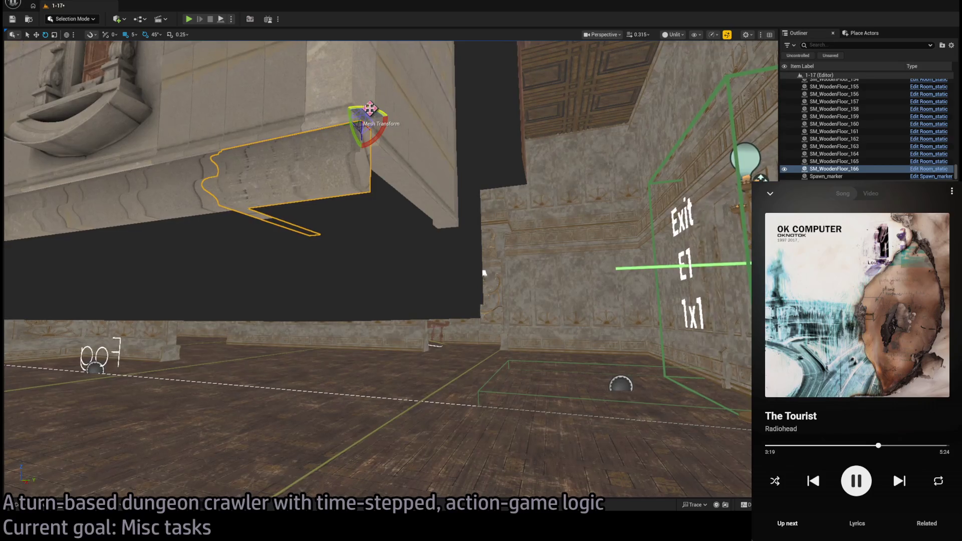
mouse_move(503, 284)
left_mouse_down()
mouse_move(484, 273)
mouse_move(607, 191)
mouse_move(396, 180)
mouse_move(537, 269)
mouse_move(518, 273)
mouse_move(554, 275)
mouse_move(487, 281)
mouse_move(456, 232)
mouse_move(536, 249)
left_mouse_up()
key("w")
- Nudge the two trim beams left, then copy the left beam further along the wall
mouse_move(477, 236)
left_mouse_down()
mouse_move(538, 224)
mouse_move(555, 236)
mouse_move(466, 261)
left_mouse_up()
left_click(389, 267)
left_click(208, 271, "ctrl")
mouse_move(362, 248)
left_mouse_down()
mouse_move(277, 246)
mouse_move(294, 246)
left_mouse_up()
left_click_drag(411, 267, 359, 299)
left_click(359, 299)
left_click_drag(694, 279, 348, 275)
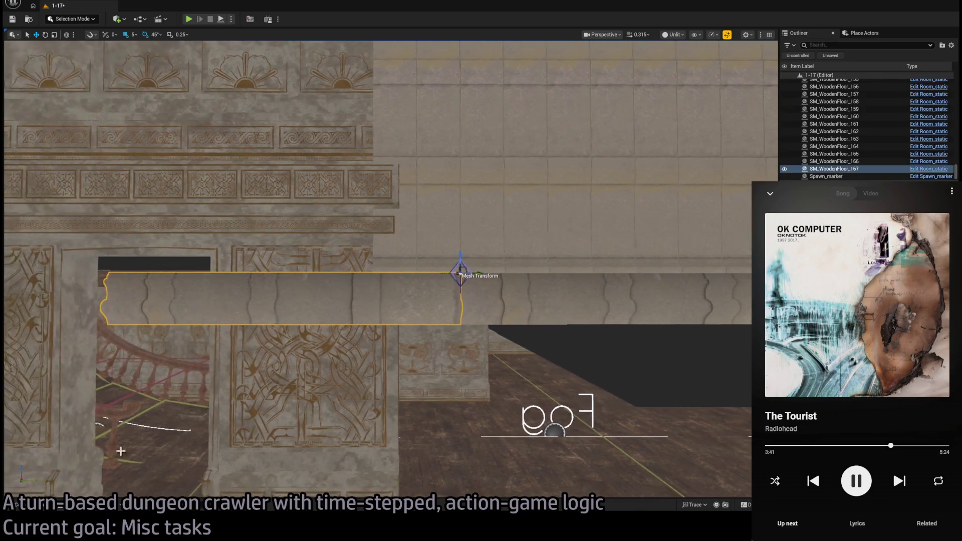
key("ctrl+space")
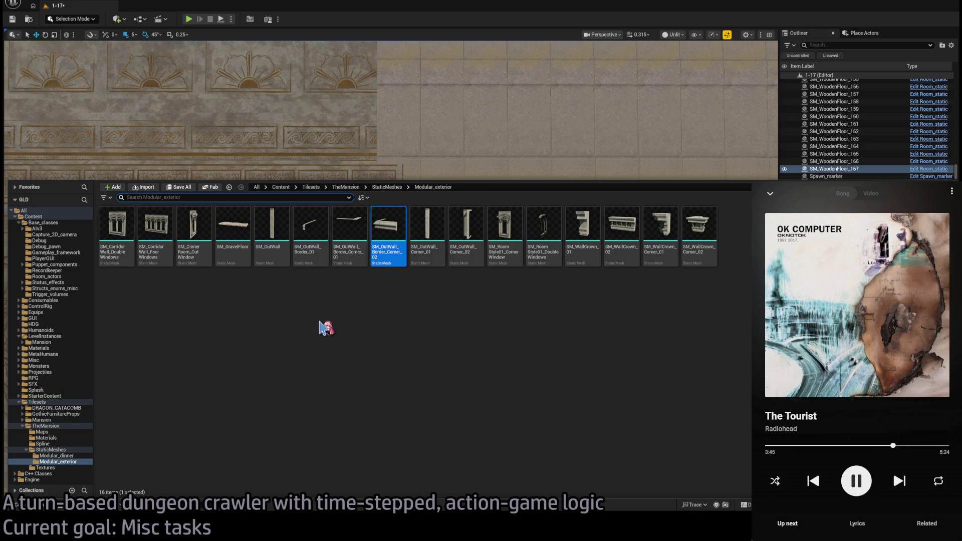
key("ctrl+space")
scroll(434, 256, "up", 8)
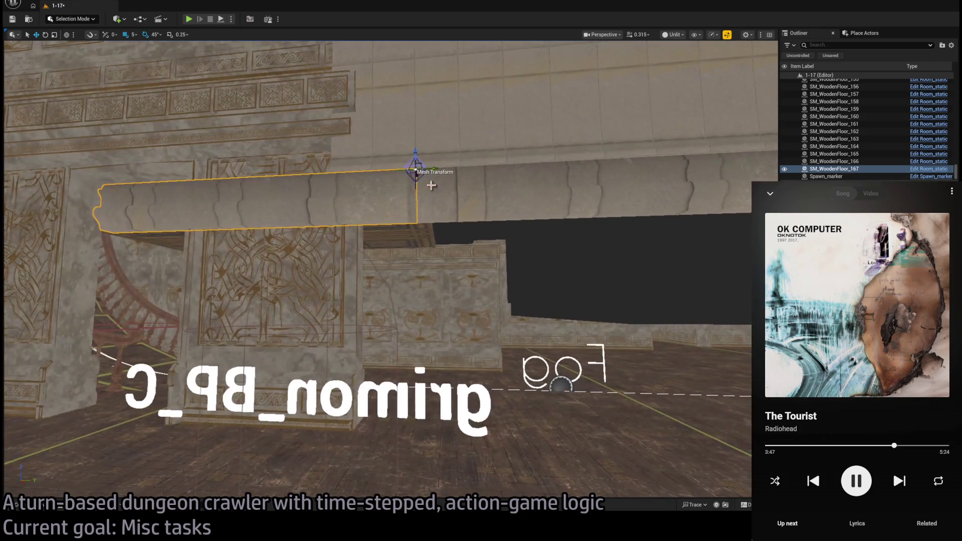
key("ctrl+space")
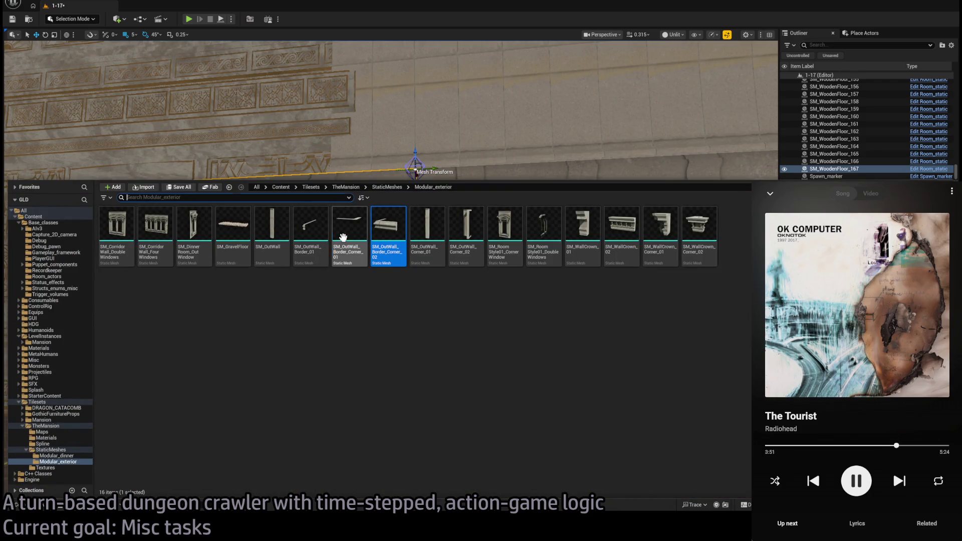
key("ctrl+space")
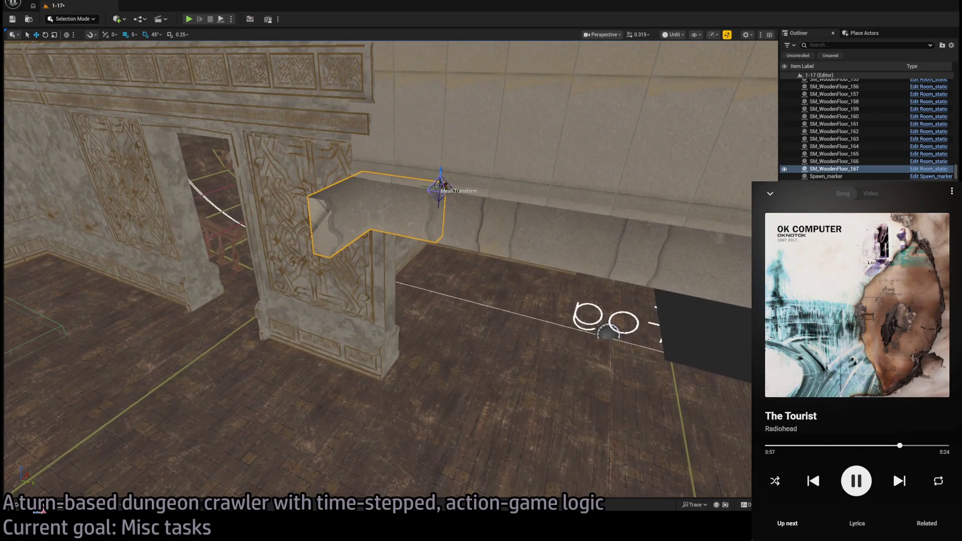
key("ctrl+space")
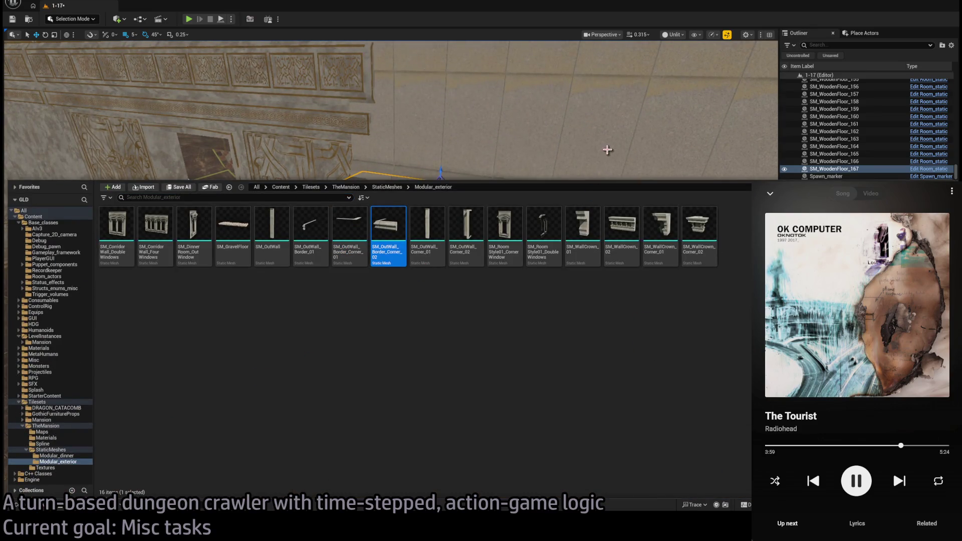
key("ctrl+space")
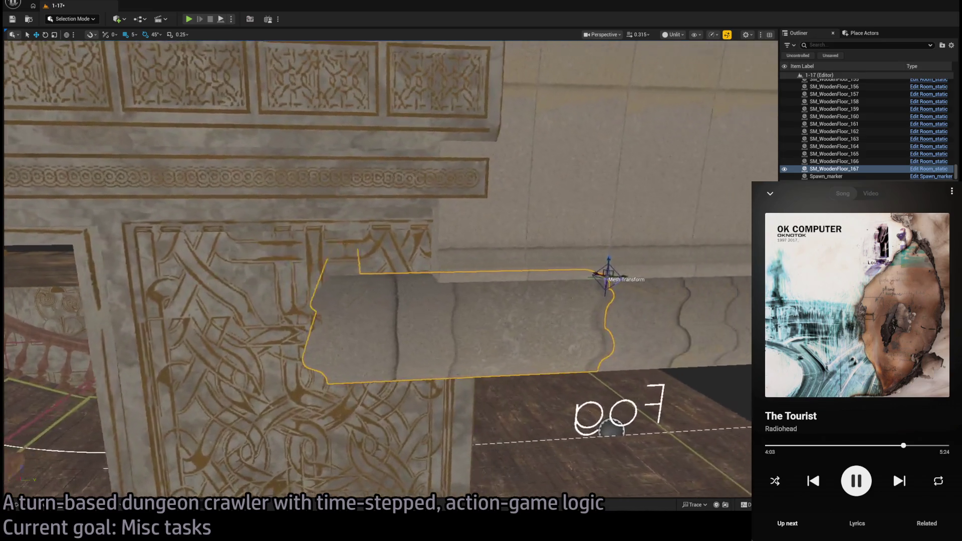
left_click(400, 272)
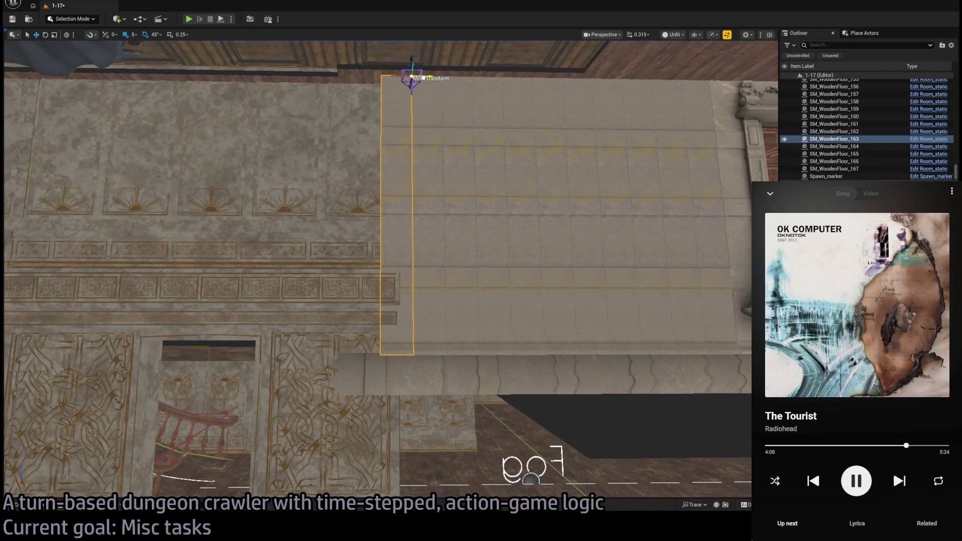
- Duplicate the pillar to the left, then copy four wall blocks beside the window downward
left_click_drag(423, 78, 382, 80)
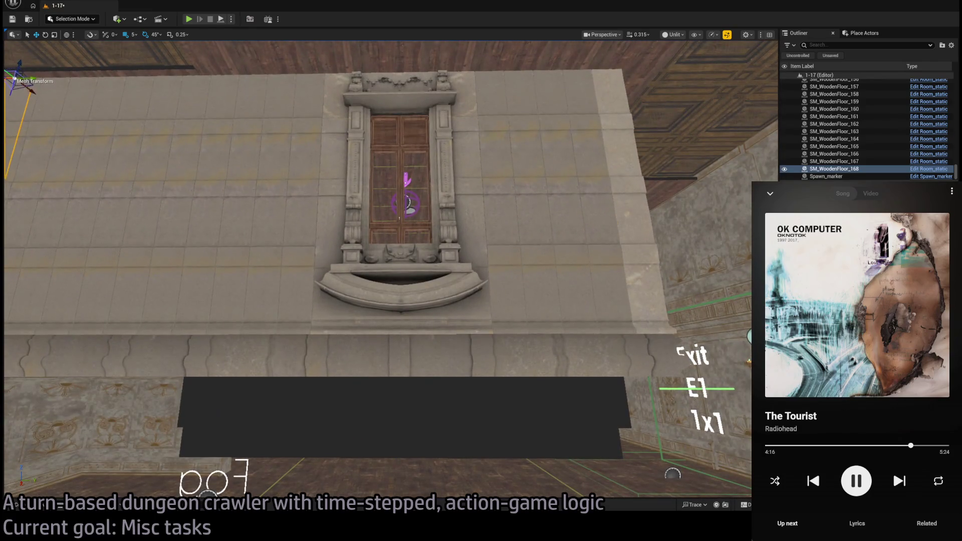
left_click(525, 228)
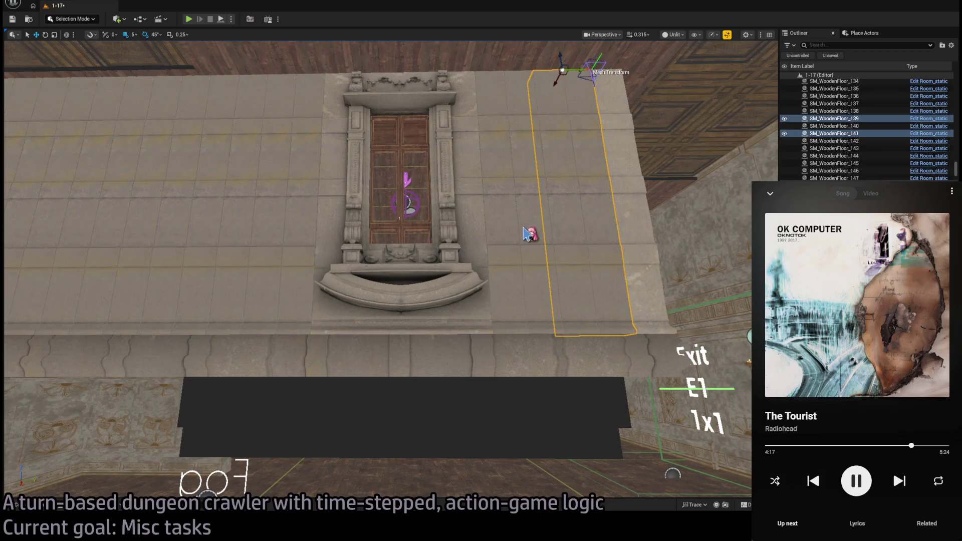
left_click(300, 246, "ctrl")
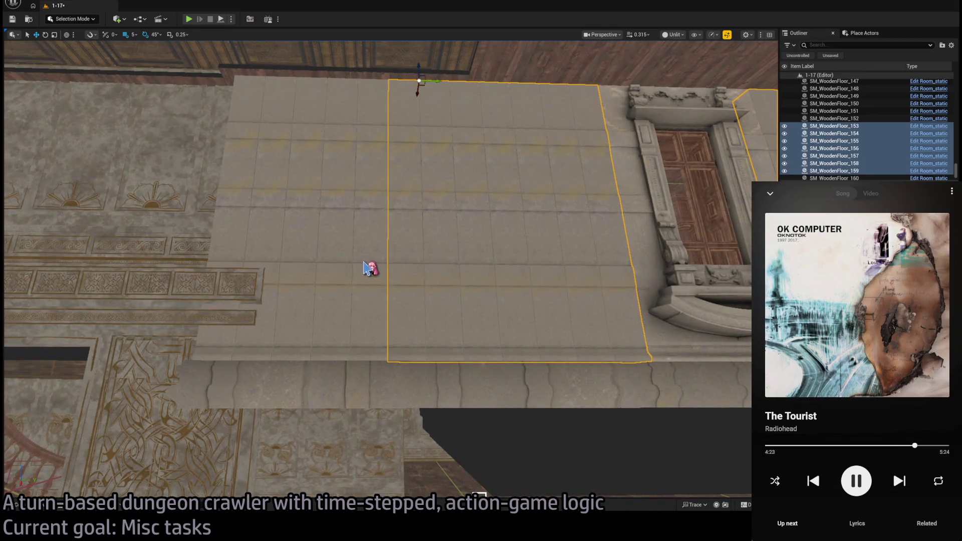
left_click(365, 268, "ctrl")
left_click(252, 244, "ctrl")
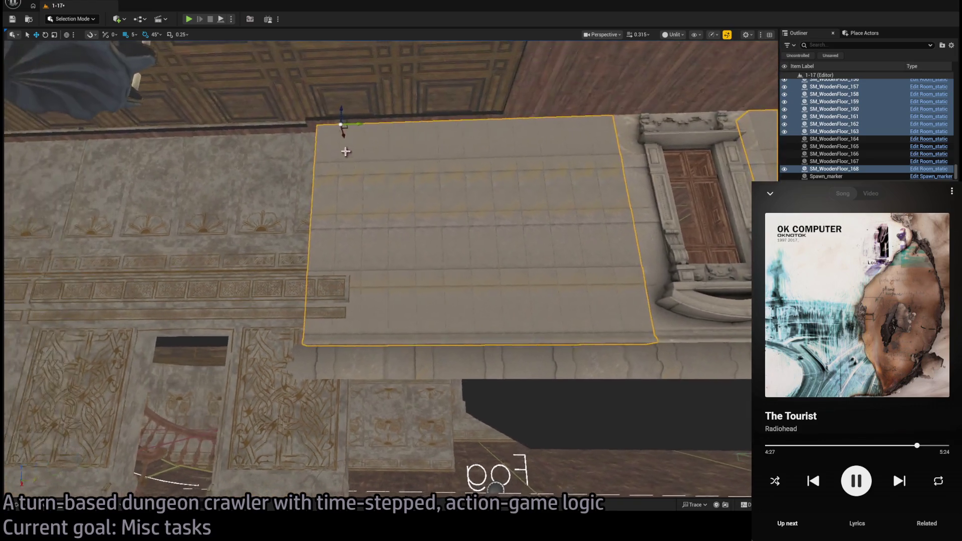
mouse_move(346, 113)
left_mouse_down()
mouse_move(381, 390)
mouse_move(411, 235)
mouse_move(406, 301)
mouse_move(406, 251)
mouse_move(247, 280)
left_mouse_up()
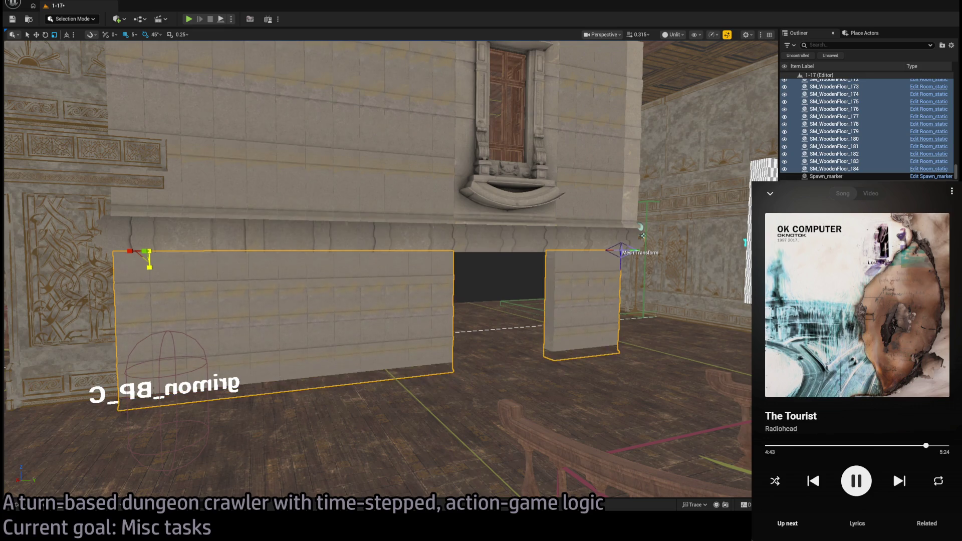
- Copy the wall piece beside the doorway to the right and frame it
left_click_drag(159, 270, 281, 329)
left_click(287, 331)
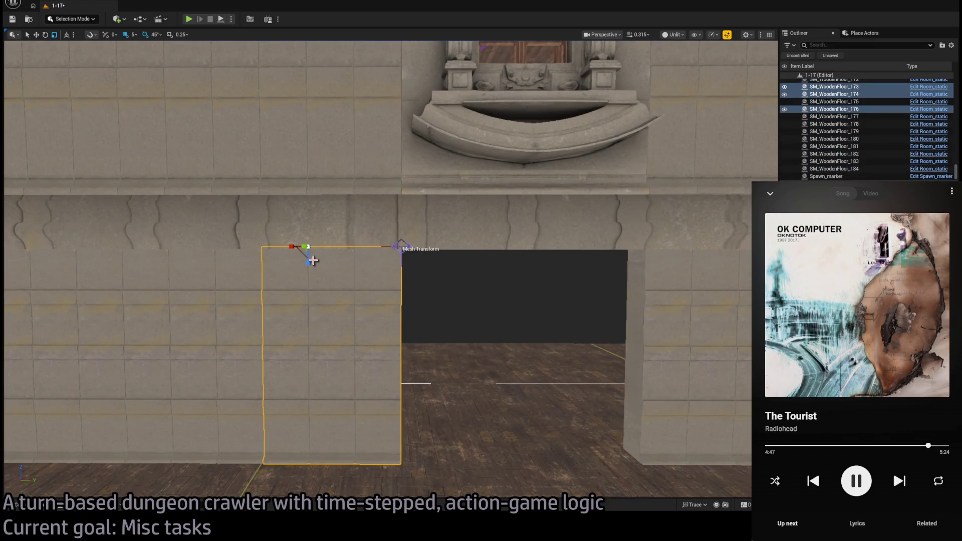
mouse_move(326, 250)
left_mouse_down("alt")
mouse_move(539, 260)
mouse_move(561, 248)
mouse_move(507, 247)
mouse_move(516, 249)
left_mouse_up("alt")
mouse_move(502, 356)
left_mouse_down()
mouse_move(537, 353)
mouse_move(501, 336)
mouse_move(516, 336)
mouse_move(491, 334)
mouse_move(496, 366)
left_mouse_up()
key("f")
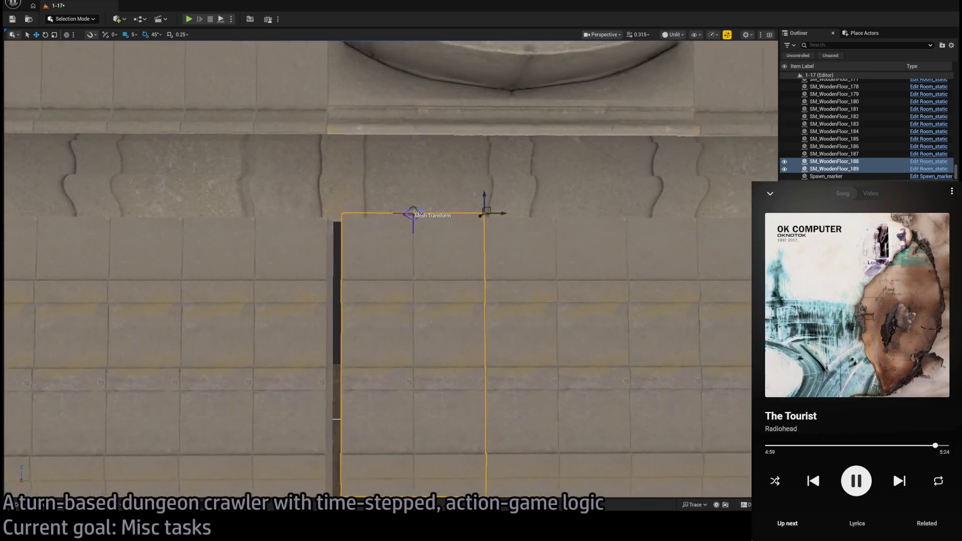
- Focus on a single wall strip, orbit around it, and select the tall corner pillar
left_click(396, 235)
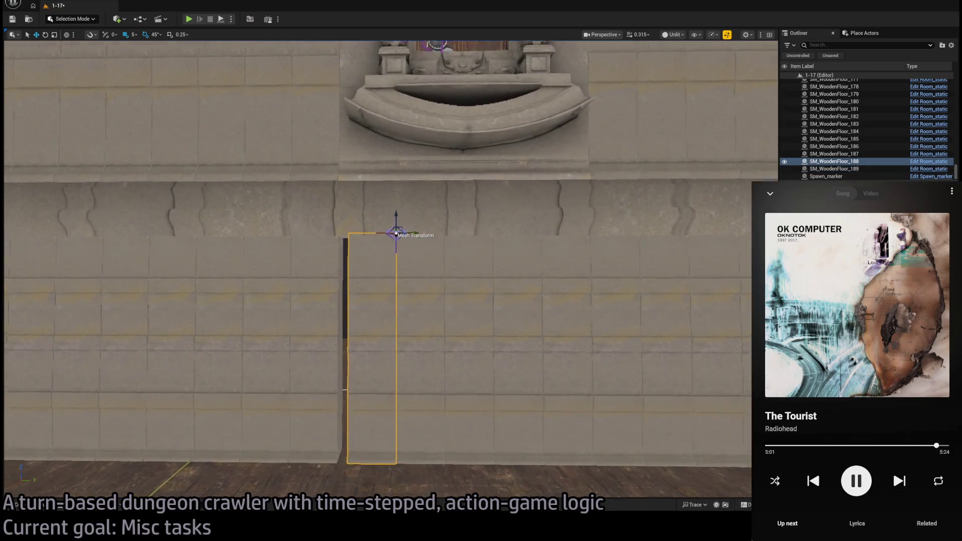
key("f")
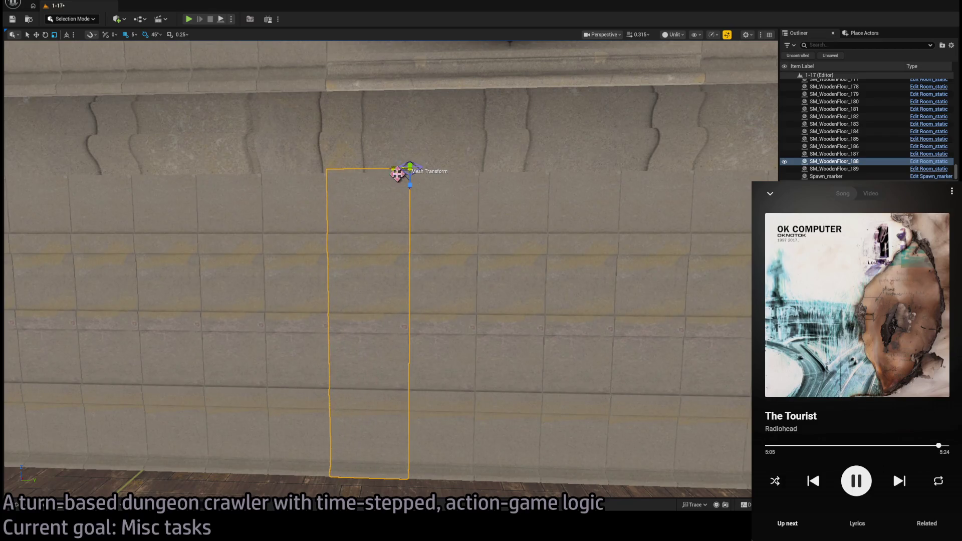
scroll(397, 174, "down", 5)
mouse_move(401, 233)
left_mouse_down()
mouse_move(346, 235)
mouse_move(401, 233)
left_mouse_up()
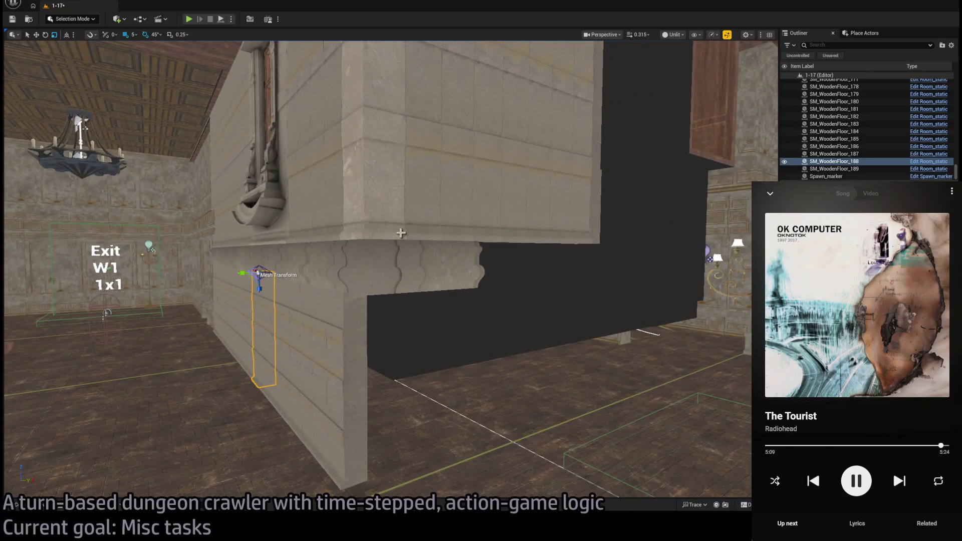
left_click(359, 207)
- Duplicate the tall stone pillar, shifting the copy slightly right
key("f")
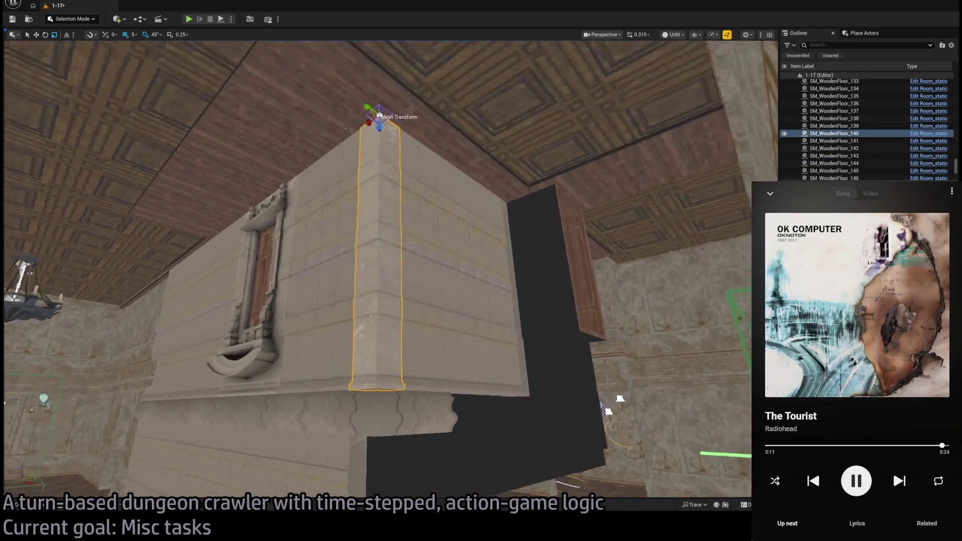
left_click(353, 463)
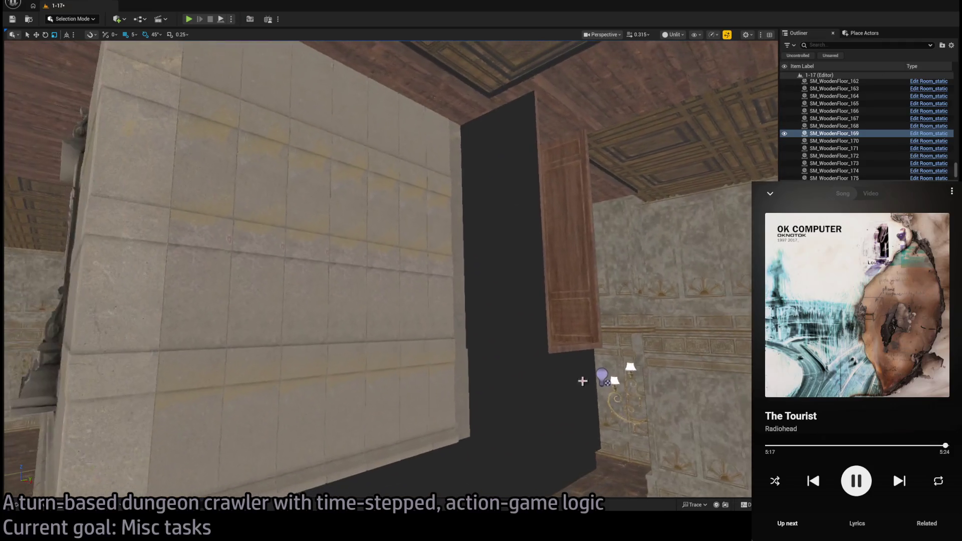
left_click(454, 379)
left_click_drag(466, 126, 484, 136)
left_click(28, 504)
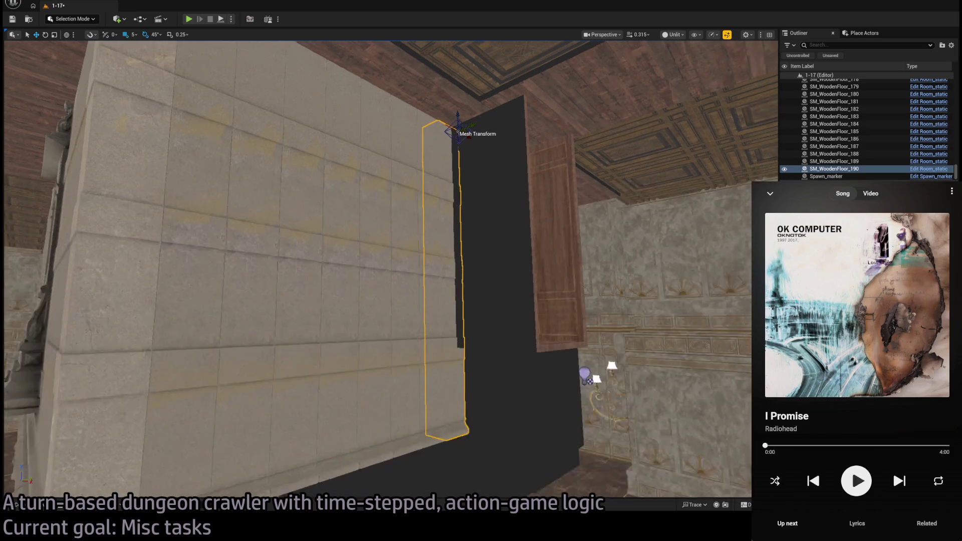
left_click(476, 299)
- Swap in a border corner mesh and turn it 180 degrees, then undo back to the slab
left_click(27, 505)
left_click(349, 236)
scroll(381, 226, "up", 3)
left_click_drag(548, 226, 521, 183)
mouse_move(423, 121)
left_mouse_down()
mouse_move(396, 128)
mouse_move(478, 326)
left_mouse_up()
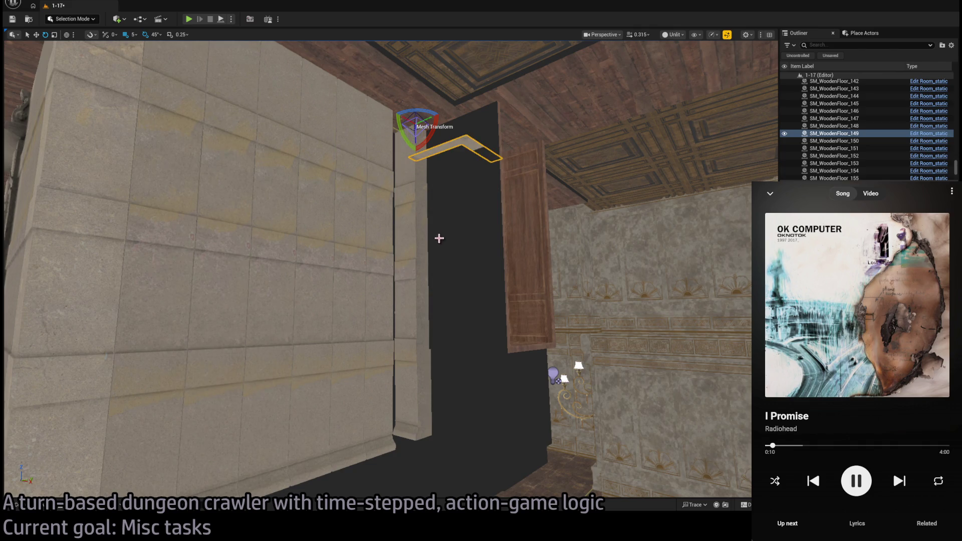
key("ctrl+z")
key("ctrl+z")
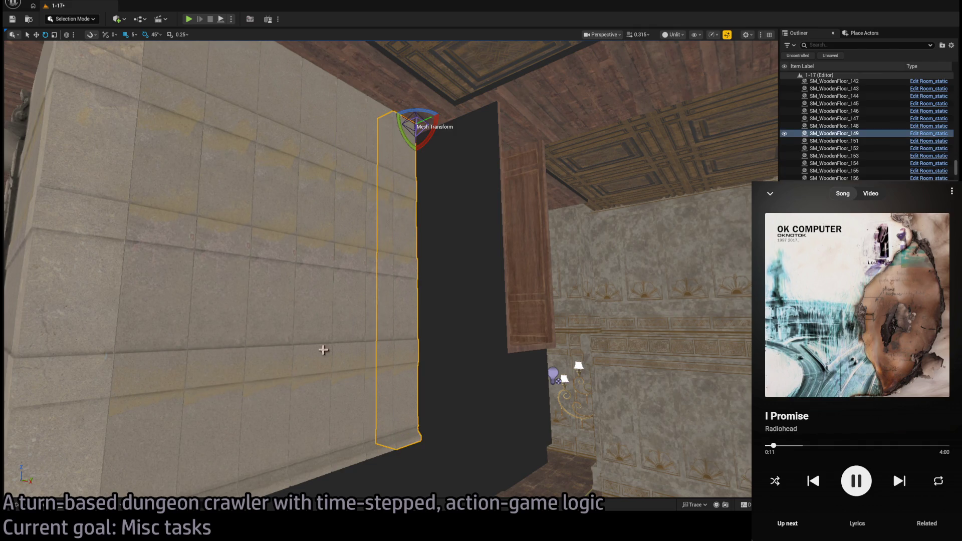
- Replace the piece with SM_OutWall_Corner_02 and rotate it -45 degrees to fit the wall edge
left_click(26, 507)
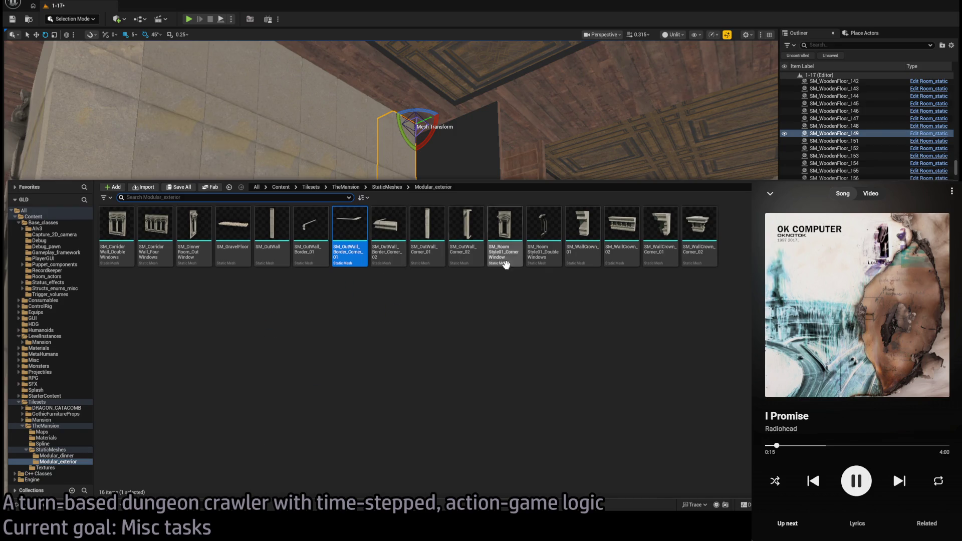
left_click(473, 235)
key("ctrl+space")
left_click_drag(386, 158, 376, 163)
key("Delete")
key("ctrl+z")
left_click_drag(441, 249, 441, 250)
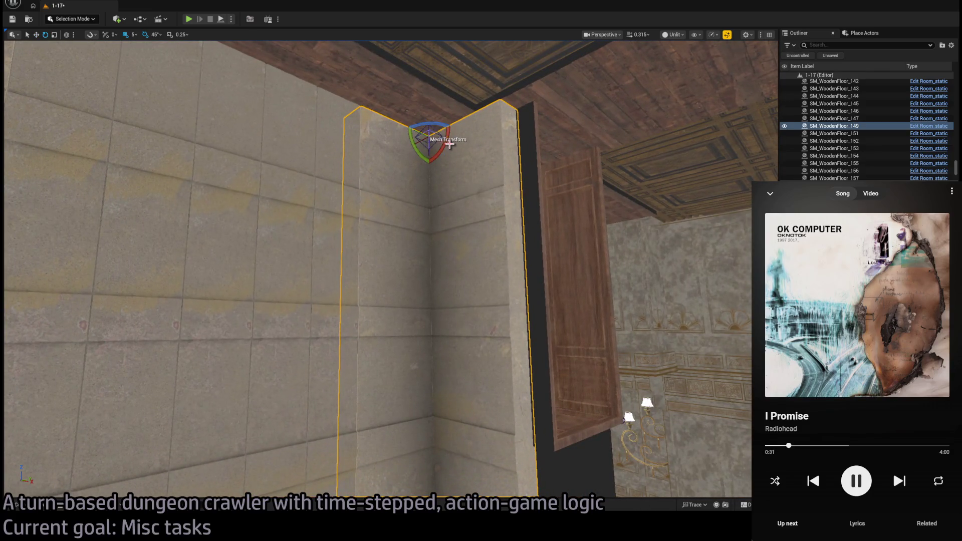
left_click_drag(432, 125, 429, 145)
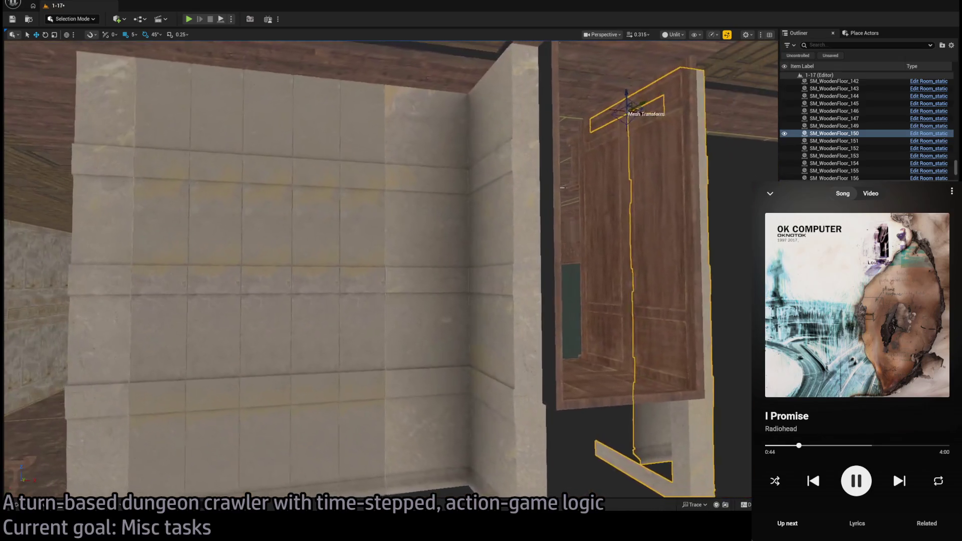
- Select five stone wall strips by the doorway and duplicate them onto the corridor's right side
left_click_drag(391, 271, 391, 211)
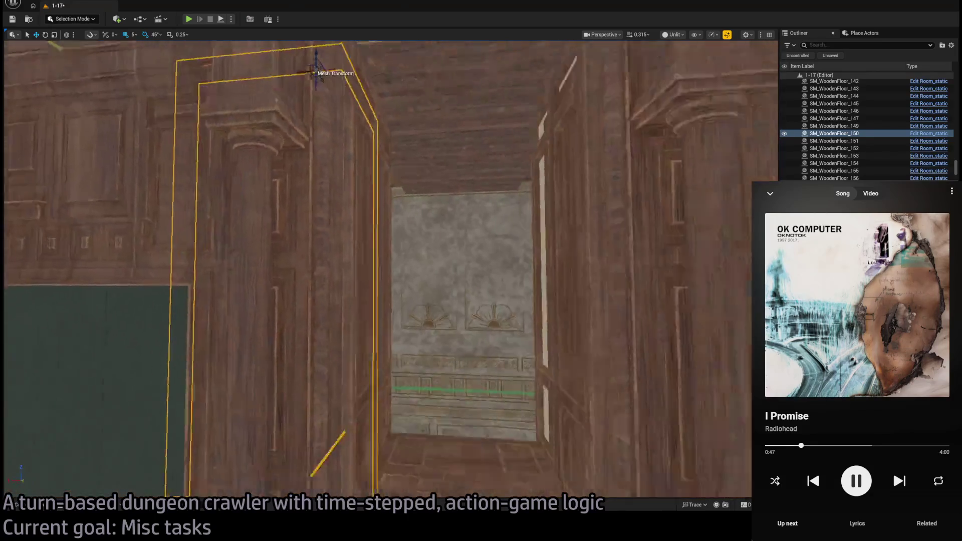
double_click(834, 110)
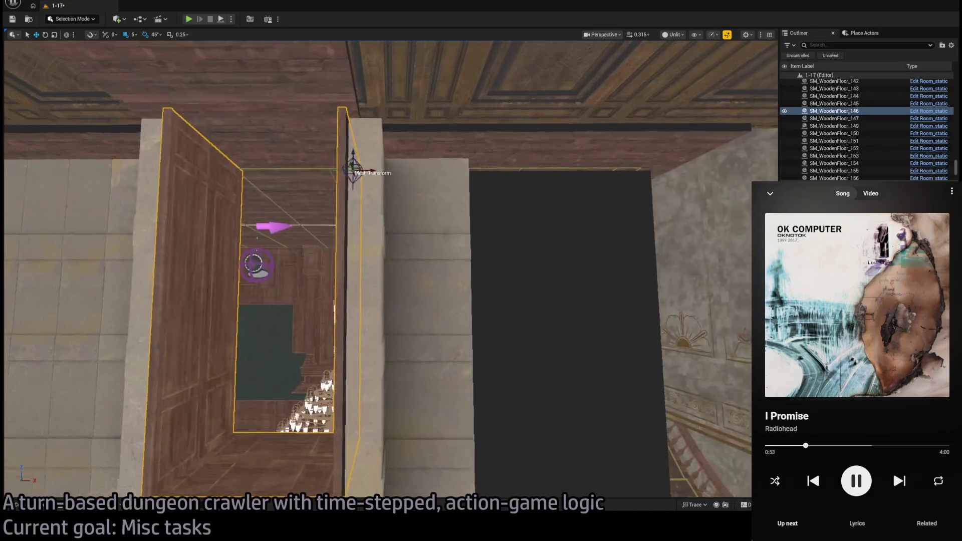
left_click(420, 302)
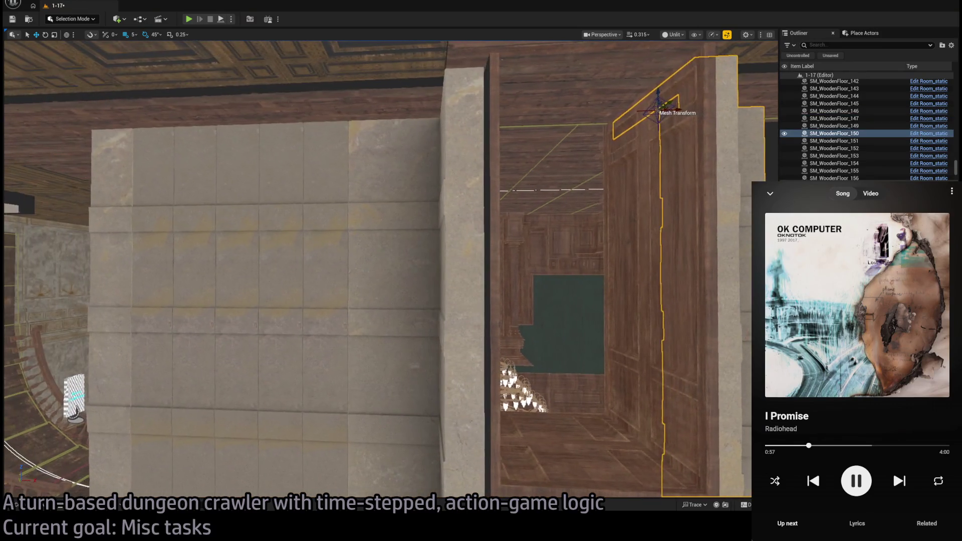
left_click(326, 273)
left_click(286, 273, "ctrl")
left_click(241, 275, "ctrl")
left_click(201, 279, "ctrl")
left_click(153, 280, "ctrl")
scroll(57, 164, "down", 5)
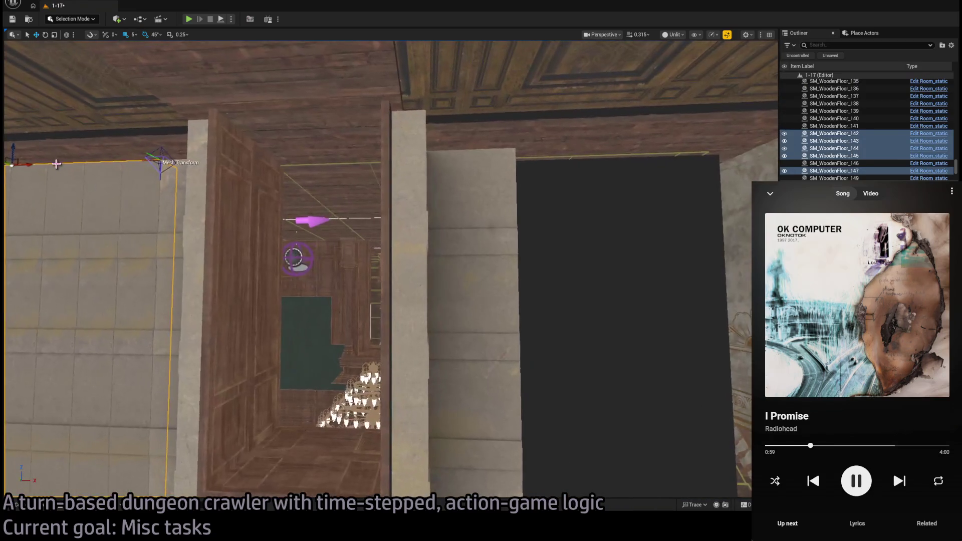
left_click_drag(27, 165, 685, 188)
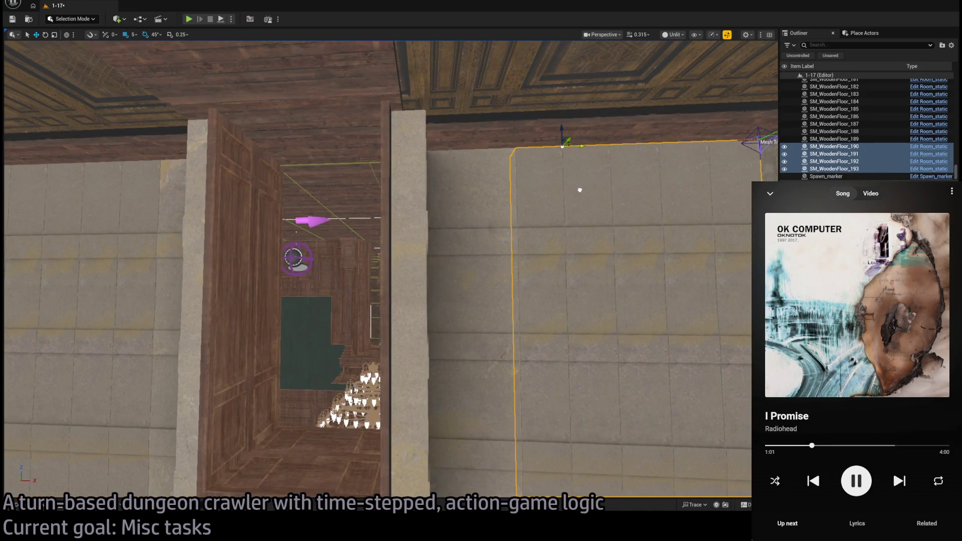
- Delete the stray extra copy and raise the stone pillar upward out of the gap
left_click_drag(580, 190, 441, 196)
left_click_drag(471, 311, 471, 299)
key("Delete")
left_click(382, 260)
left_click_drag(384, 257, 363, 256)
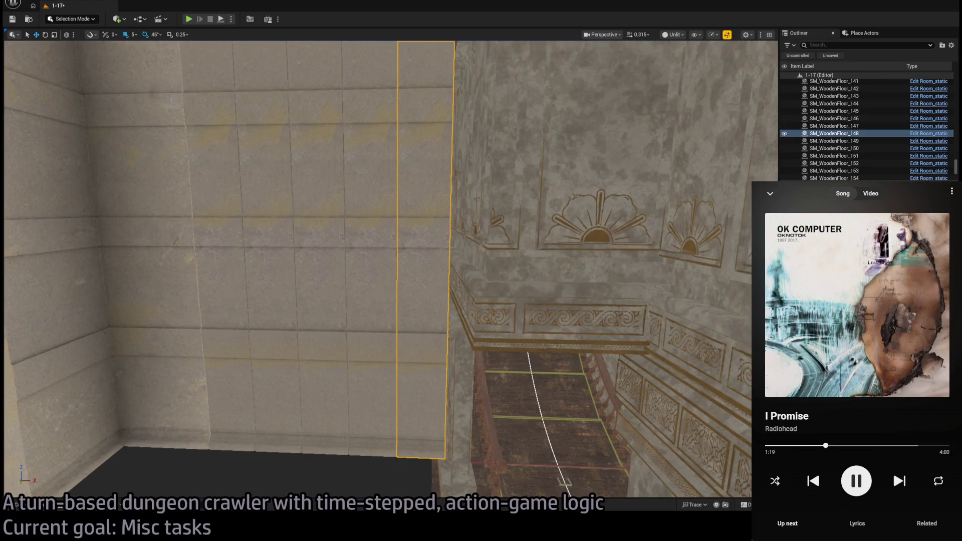
left_click_drag(364, 256, 363, 210)
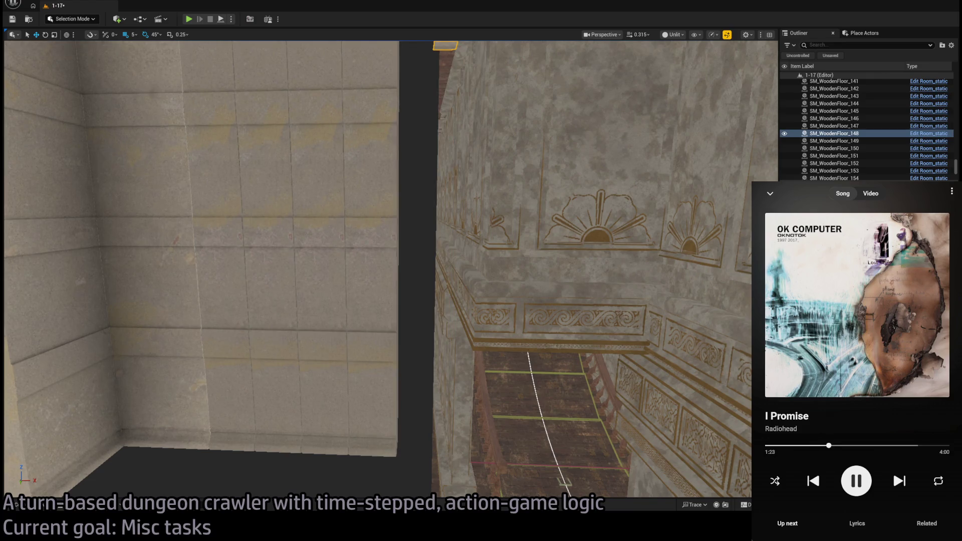
key("ctrl+space")
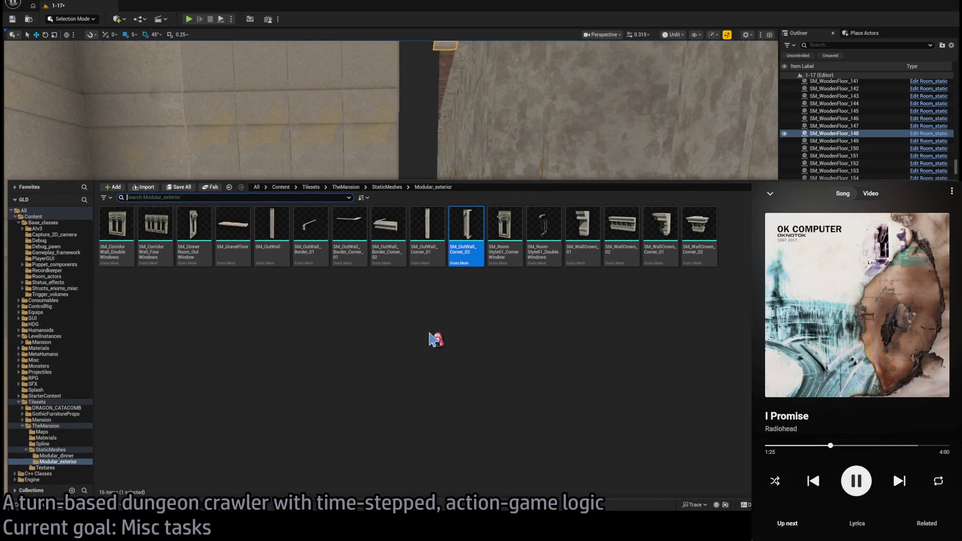
- Raise a stone pillar toward the ceiling and Alt-drag a duplicate to its right
left_click(430, 233)
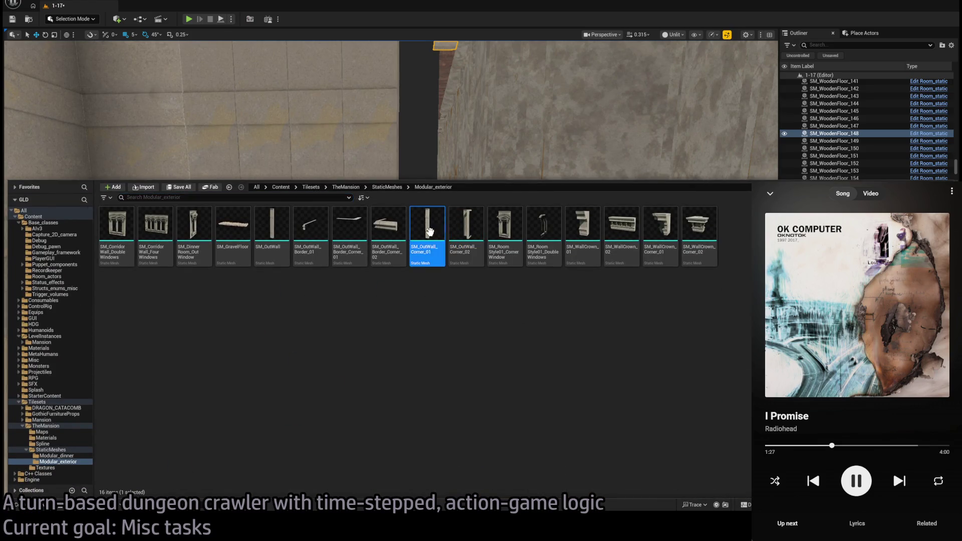
mouse_move(380, 270)
left_mouse_down()
mouse_move(388, 313)
mouse_move(460, 234)
mouse_move(481, 263)
mouse_move(455, 111)
mouse_move(420, 100)
mouse_move(476, 100)
mouse_move(185, 339)
mouse_move(216, 273)
mouse_move(190, 321)
mouse_move(408, 210)
left_mouse_up()
scroll(391, 271, "up", 2)
left_click(424, 249)
mouse_move(424, 248)
left_mouse_down()
mouse_move(341, 100)
mouse_move(386, 99)
mouse_move(352, 114)
left_mouse_up()
mouse_move(363, 80)
left_mouse_down()
mouse_move(352, 42)
mouse_move(368, 131)
mouse_move(350, 123)
mouse_move(350, 143)
mouse_move(392, 149)
mouse_move(475, 137)
mouse_move(464, 136)
left_mouse_up()
scroll(464, 136, "up", 3)
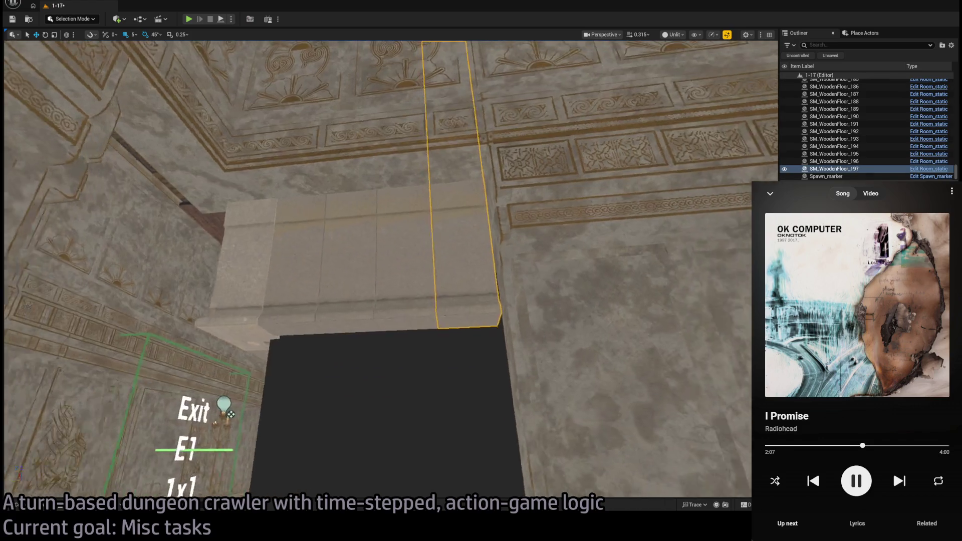
key("f")
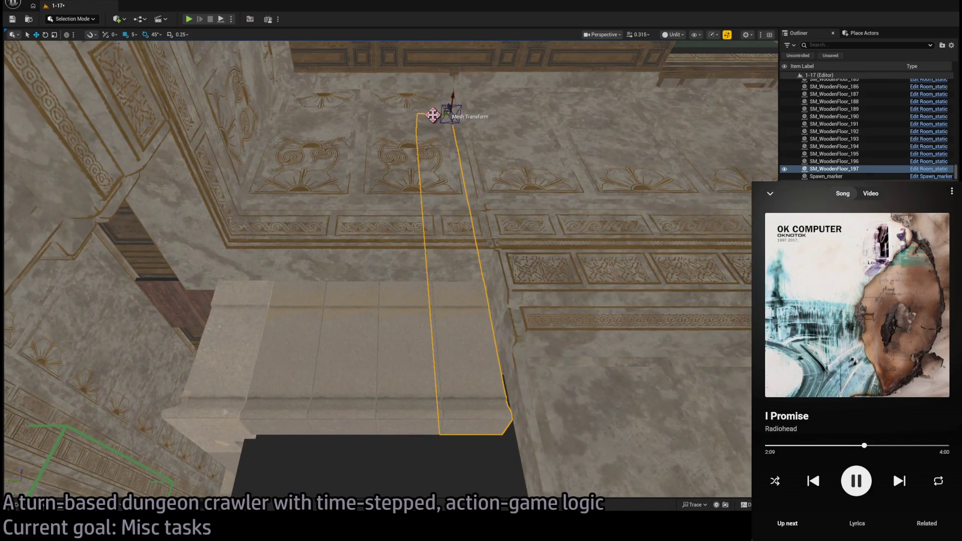
mouse_move(432, 115)
left_mouse_down()
mouse_move(479, 123)
mouse_move(469, 124)
left_mouse_up()
- Rotate the cornice piece and shift it into position at the wall gap
mouse_move(435, 233)
left_mouse_down()
mouse_move(421, 261)
mouse_move(431, 291)
mouse_move(406, 266)
mouse_move(306, 296)
left_mouse_up()
left_click(335, 294)
left_click(337, 281)
mouse_move(350, 220)
left_mouse_down()
mouse_move(324, 212)
mouse_move(660, 245)
left_mouse_up()
key("e")
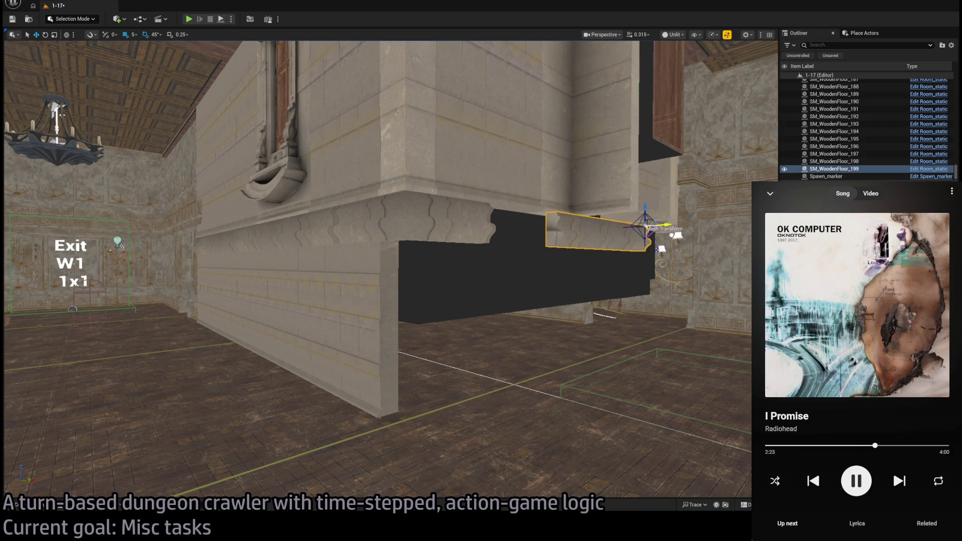
mouse_move(658, 238)
left_mouse_down()
mouse_move(711, 210)
mouse_move(725, 216)
mouse_move(629, 213)
mouse_move(652, 211)
mouse_move(616, 202)
mouse_move(618, 193)
left_mouse_up()
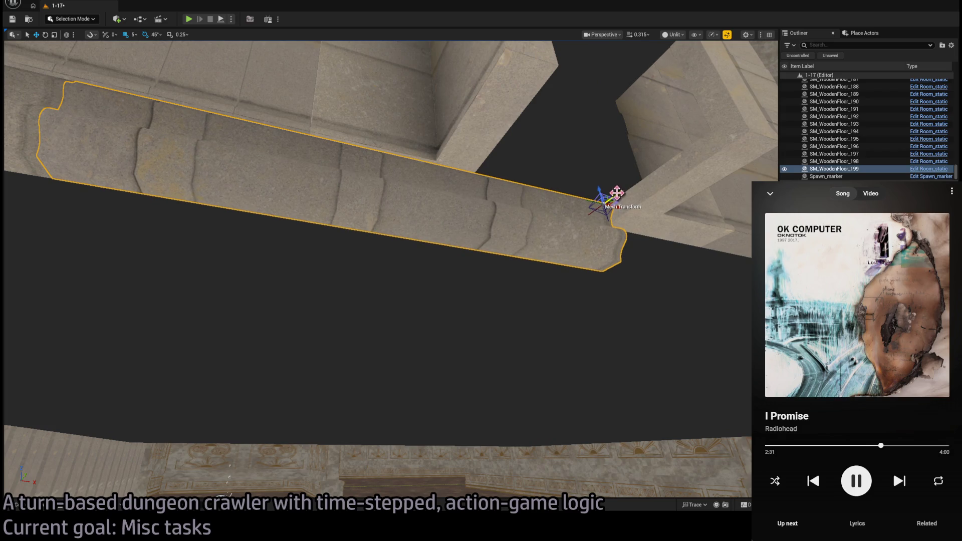
mouse_move(580, 264)
left_mouse_down()
mouse_move(618, 221)
mouse_move(378, 221)
mouse_move(393, 268)
mouse_move(378, 235)
mouse_move(476, 344)
mouse_move(383, 326)
mouse_move(374, 337)
mouse_move(683, 344)
mouse_move(543, 329)
mouse_move(727, 333)
mouse_move(699, 331)
mouse_move(722, 342)
left_mouse_up()
mouse_move(670, 369)
left_mouse_down()
mouse_move(641, 376)
mouse_move(670, 372)
mouse_move(635, 398)
mouse_move(602, 381)
mouse_move(546, 291)
left_mouse_up()
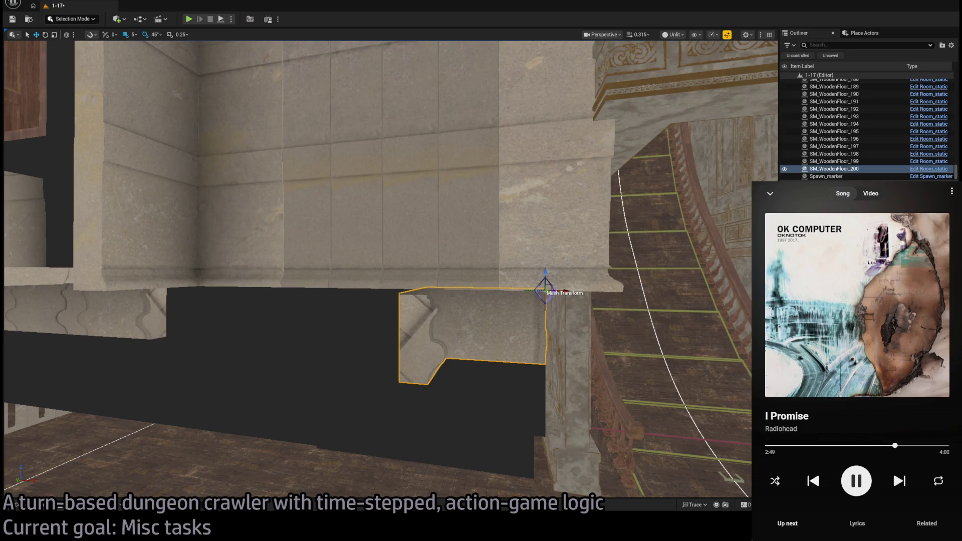
- Straighten the cornice along the wall and slide it left
key("ctrl+z")
left_click_drag(498, 348, 514, 334)
mouse_move(492, 298)
left_mouse_down()
mouse_move(520, 286)
mouse_move(623, 286)
mouse_move(481, 291)
mouse_move(491, 294)
mouse_move(534, 249)
left_mouse_up()
key("w")
mouse_move(568, 206)
left_mouse_down()
mouse_move(376, 213)
mouse_move(317, 198)
left_mouse_up()
- Shorten the left ledge piece and slide a duplicate right along the wall
mouse_move(310, 200)
left_mouse_down()
mouse_move(307, 187)
mouse_move(576, 195)
mouse_move(527, 275)
mouse_move(429, 208)
mouse_move(391, 215)
mouse_move(420, 195)
mouse_move(389, 200)
mouse_move(292, 406)
mouse_move(386, 294)
mouse_move(680, 346)
mouse_move(501, 310)
mouse_move(311, 296)
mouse_move(586, 308)
left_mouse_up()
left_click(299, 297)
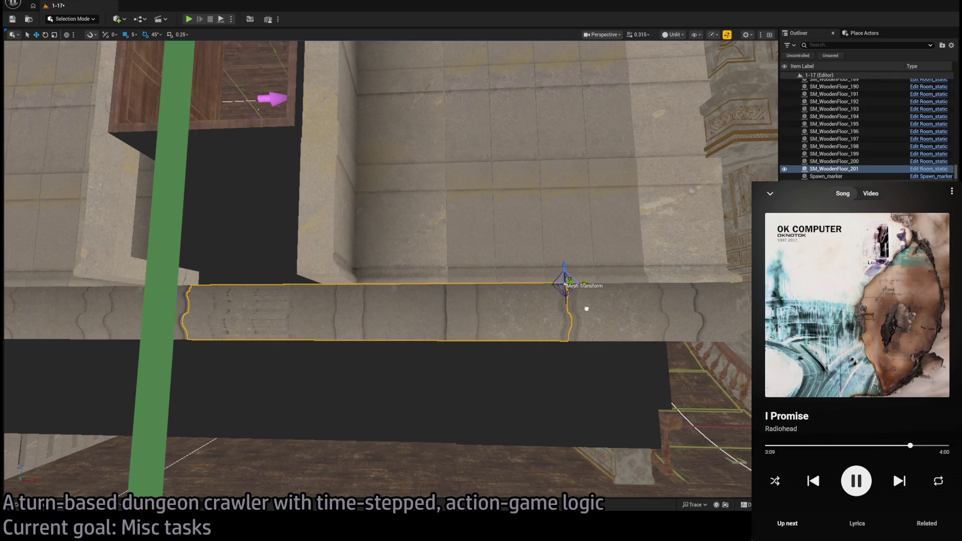
left_click_drag(548, 283, 548, 284)
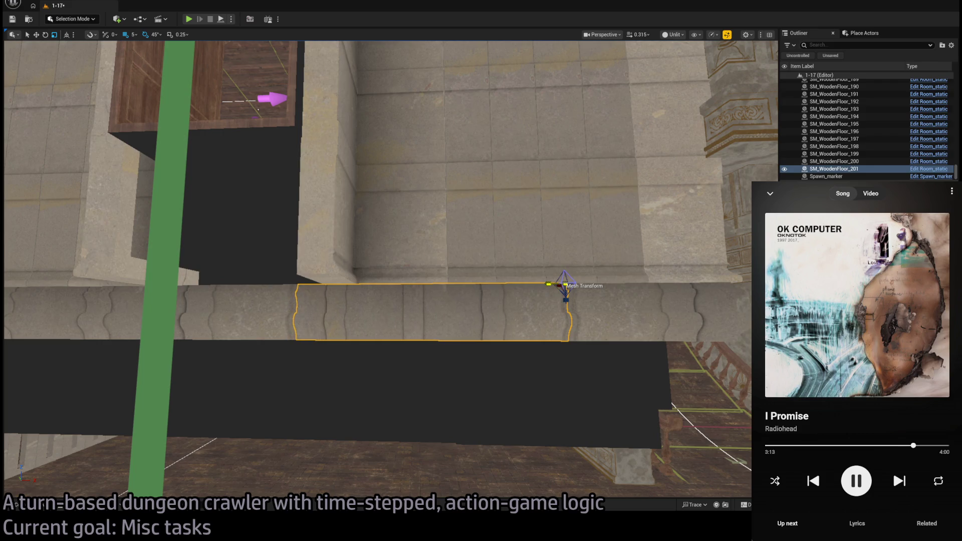
scroll(564, 285, "up", 5)
scroll(391, 270, "down", 5)
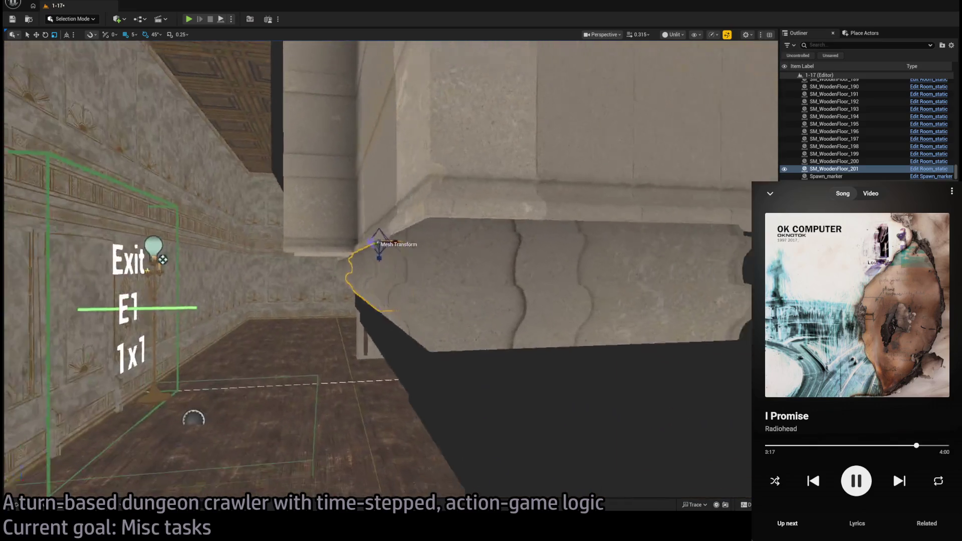
mouse_move(391, 271)
left_mouse_down()
mouse_move(332, 269)
mouse_move(276, 292)
left_mouse_up()
key("e")
key("w")
key("ctrl+w")
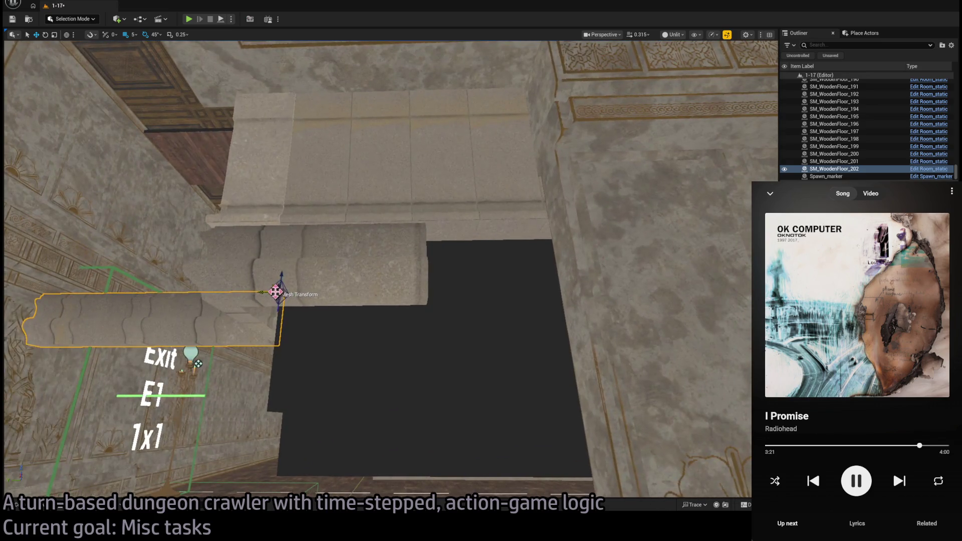
mouse_move(272, 291)
left_mouse_down()
mouse_move(509, 308)
mouse_move(642, 226)
mouse_move(571, 247)
mouse_move(677, 268)
mouse_move(651, 280)
mouse_move(586, 236)
mouse_move(648, 265)
mouse_move(655, 381)
left_mouse_up()
scroll(644, 226, "up", 3)
left_click(445, 197)
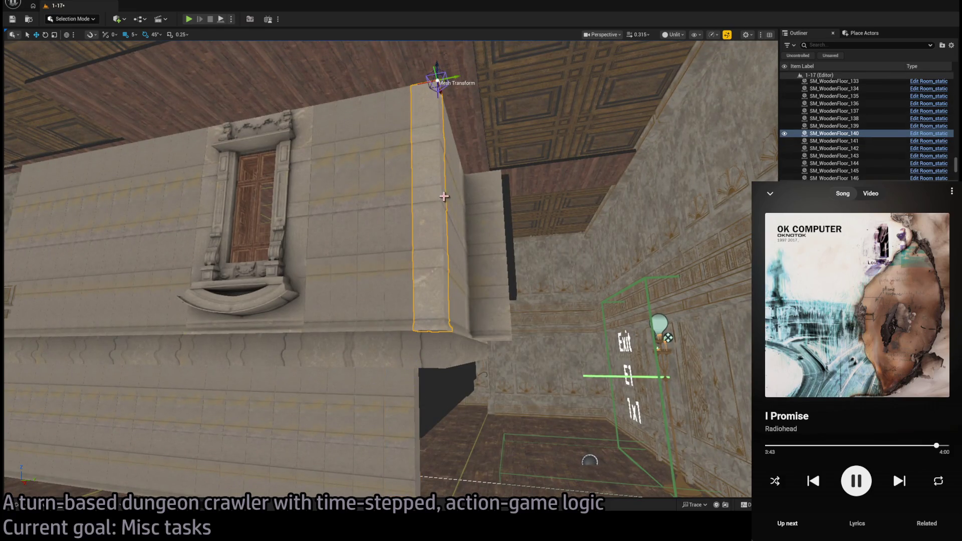
- Raise the lower column slightly and duplicate five neighbouring columns below the ledge
left_click(467, 361)
left_click_drag(467, 361, 466, 346)
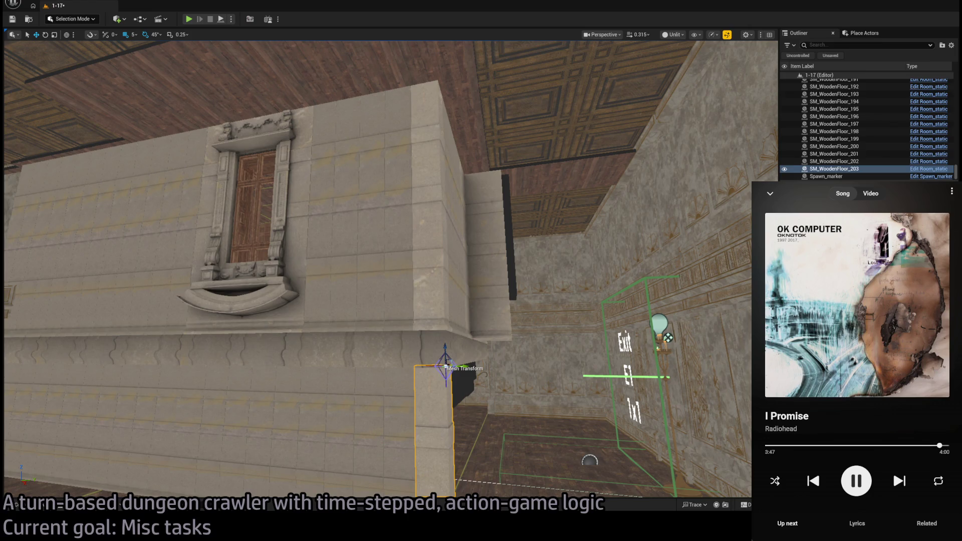
left_click_drag(481, 321, 477, 167)
left_click(477, 168)
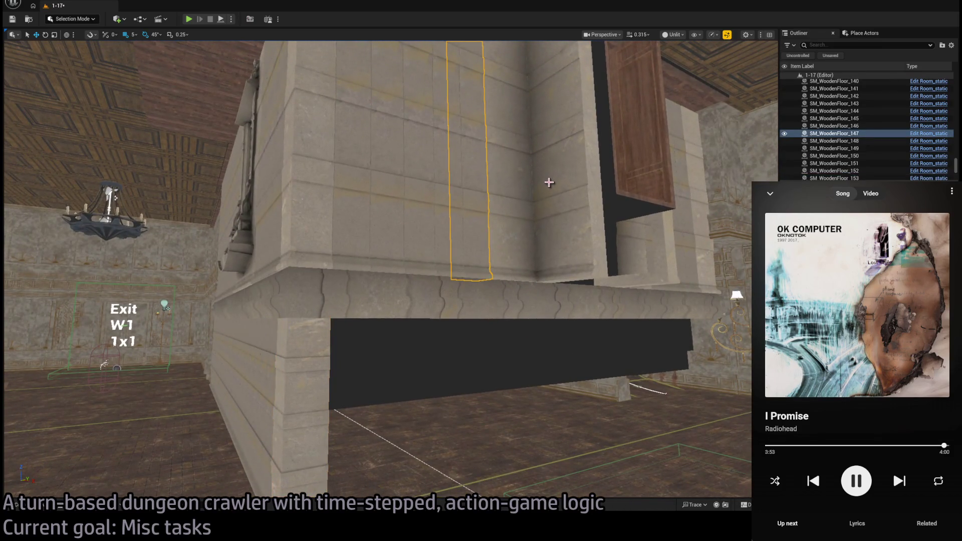
left_click(438, 196, "ctrl")
left_click(383, 193, "ctrl")
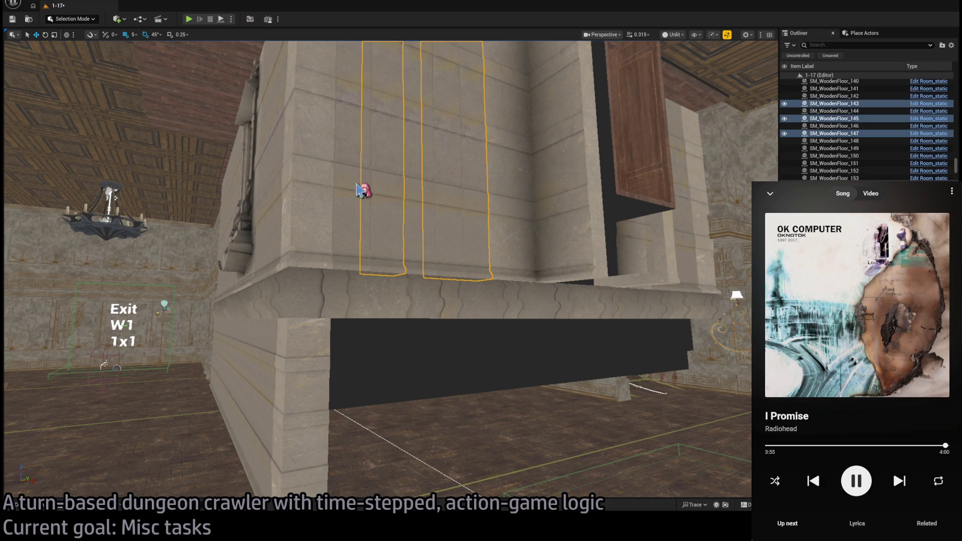
left_click(350, 193, "ctrl")
left_click(409, 200, "ctrl")
key("f")
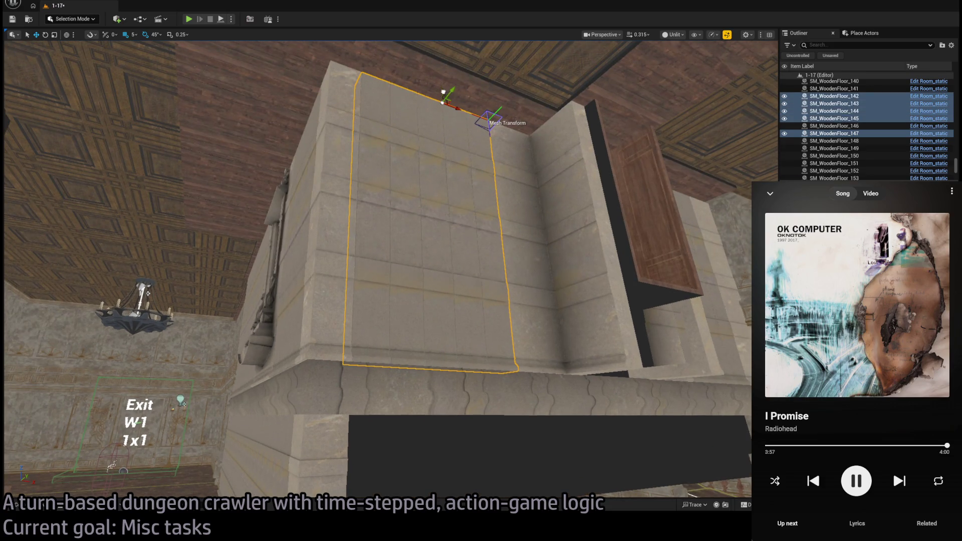
key("ctrl+z")
key("ctrl+z")
key("ctrl+z")
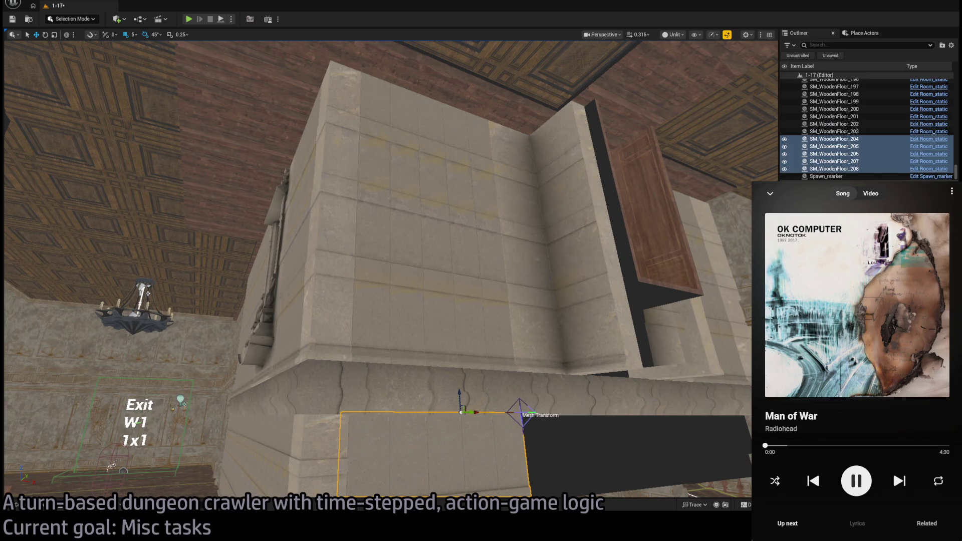
key("f")
- Duplicate four wall strips down below the ledge
mouse_move(391, 270)
left_mouse_down()
mouse_move(351, 231)
mouse_move(468, 258)
left_mouse_up()
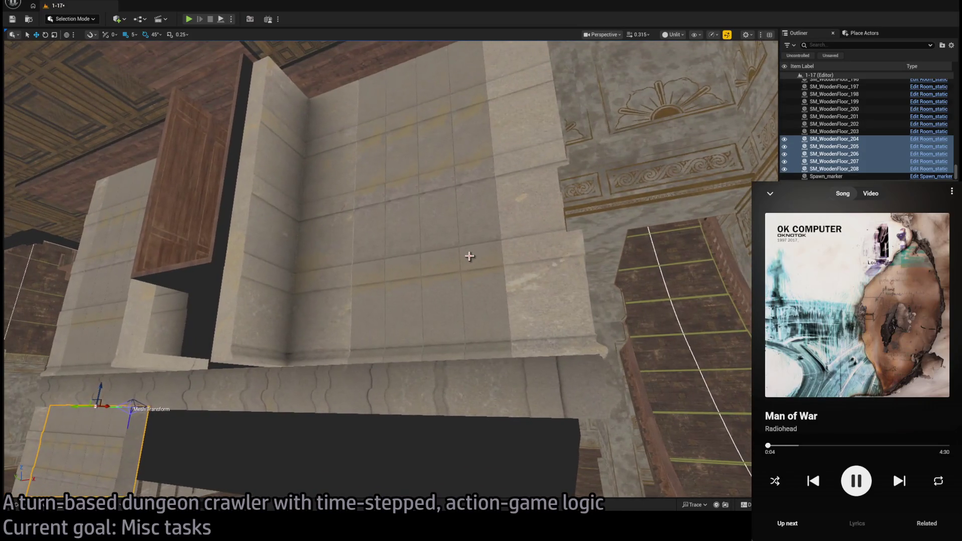
left_click(475, 242)
left_click(444, 253, "ctrl")
left_click(404, 264, "ctrl")
left_click(376, 225, "ctrl")
mouse_move(387, 60)
left_mouse_down()
mouse_move(389, 414)
mouse_move(396, 389)
left_mouse_up()
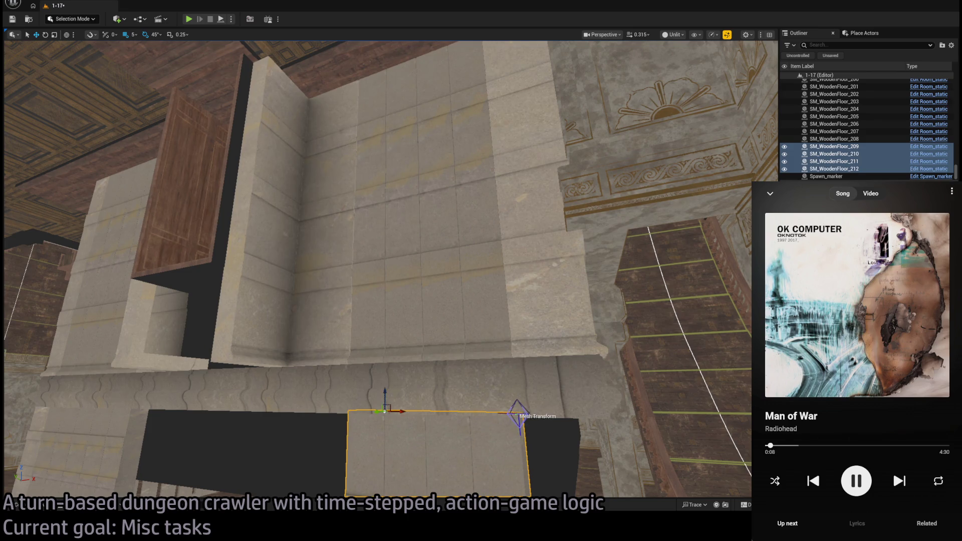
- Select five of the copied strips and duplicate them to the left
left_click_drag(708, 356, 692, 321)
left_click_drag(581, 326, 575, 323)
left_click(576, 323)
left_click(717, 343)
left_click(649, 346, "ctrl")
left_click(611, 346, "ctrl")
left_click(567, 346, "ctrl")
mouse_move(617, 249)
left_mouse_down()
mouse_move(409, 272)
mouse_move(212, 270)
left_mouse_up()
- Scale a copied strip to stretch it left and close the gap
key("f")
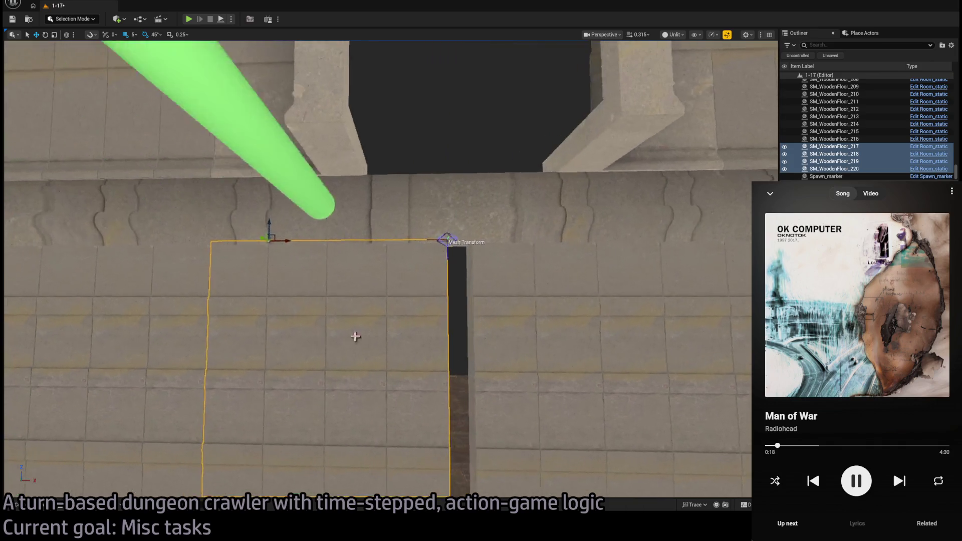
left_click(462, 376)
key("e")
left_click(530, 322)
key("r")
left_click_drag(527, 239, 522, 240)
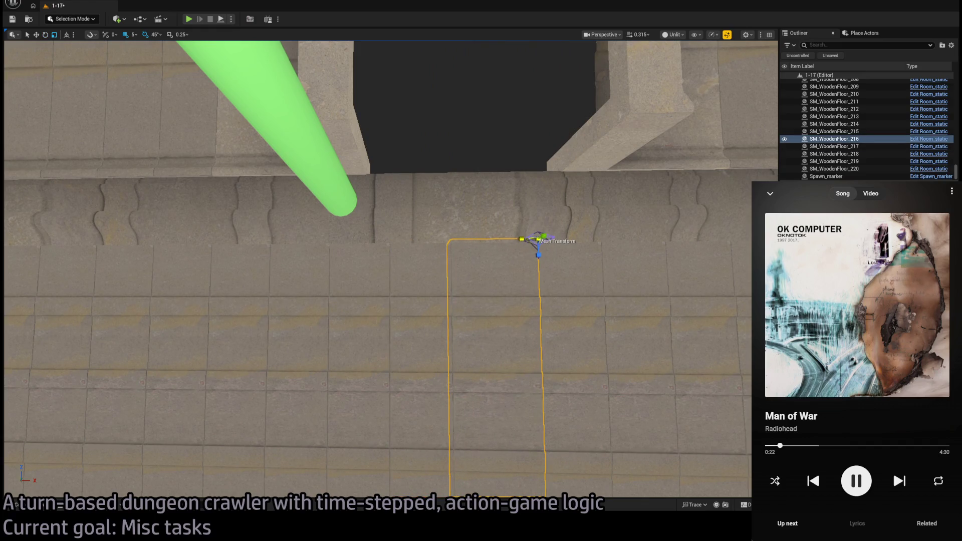
- Duplicate the SM_WoodenFloor_221 floor strip to the right as SM_WoodenFloor_226
mouse_move(511, 352)
left_mouse_down()
mouse_move(611, 350)
mouse_move(616, 281)
mouse_move(622, 321)
mouse_move(632, 291)
mouse_move(429, 297)
left_mouse_up()
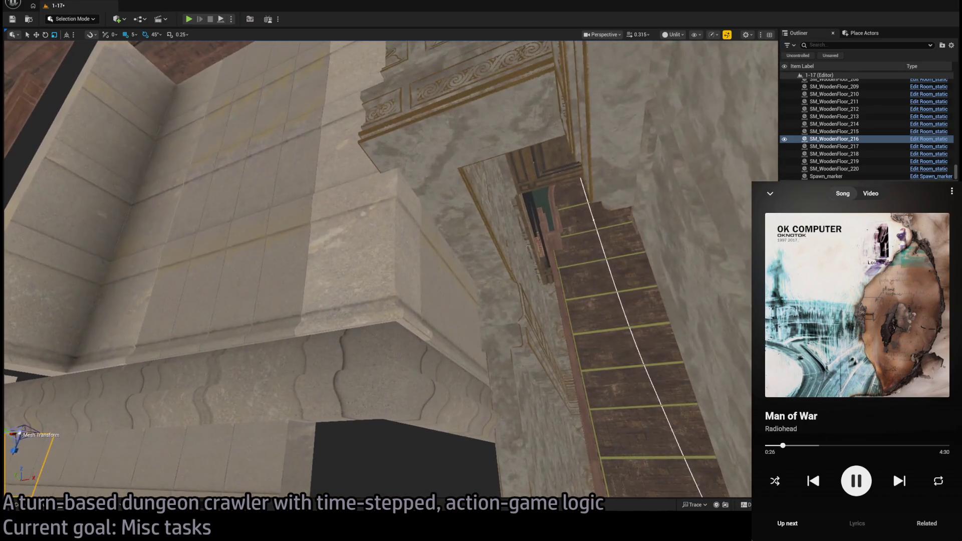
left_click(430, 297)
left_click(404, 287, "ctrl")
key("f")
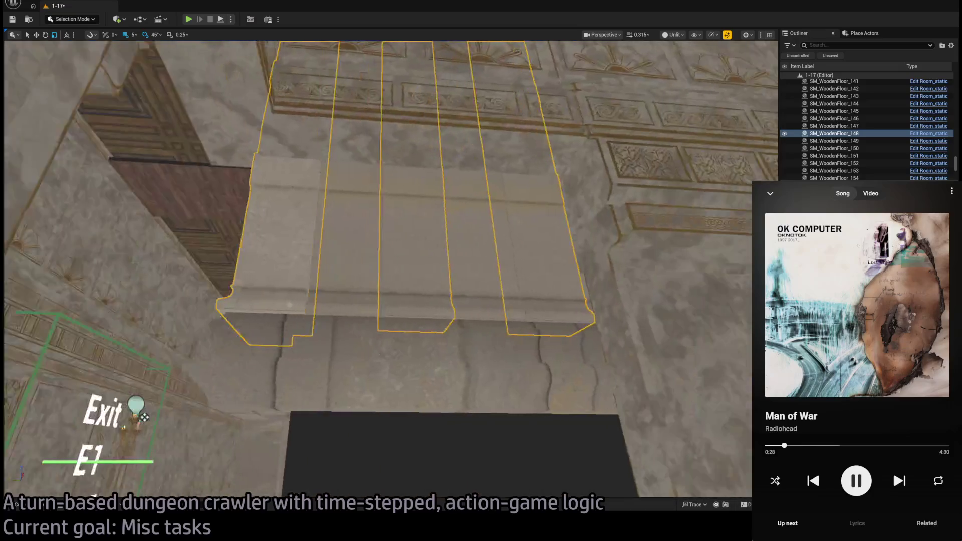
mouse_move(364, 310)
left_mouse_down()
mouse_move(331, 271)
mouse_move(384, 235)
left_mouse_up()
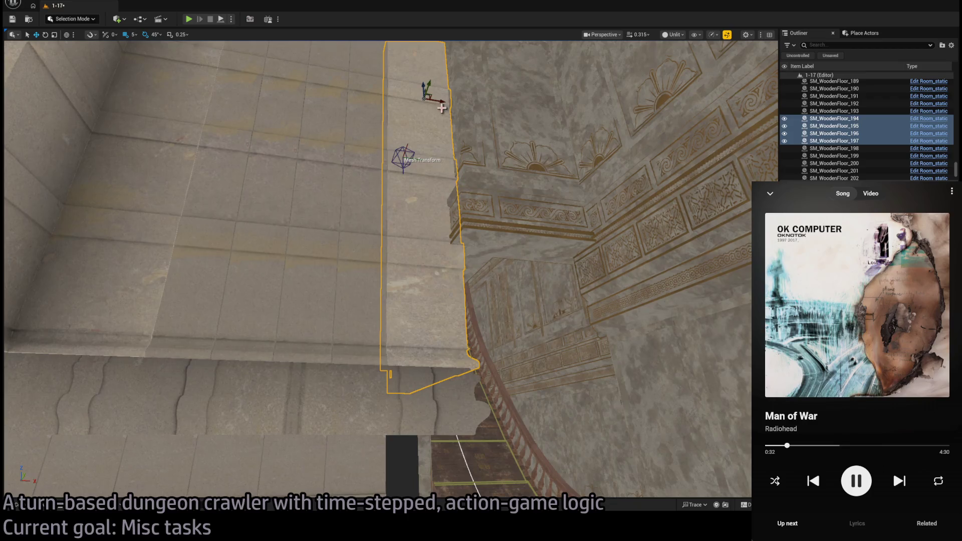
left_click(401, 451)
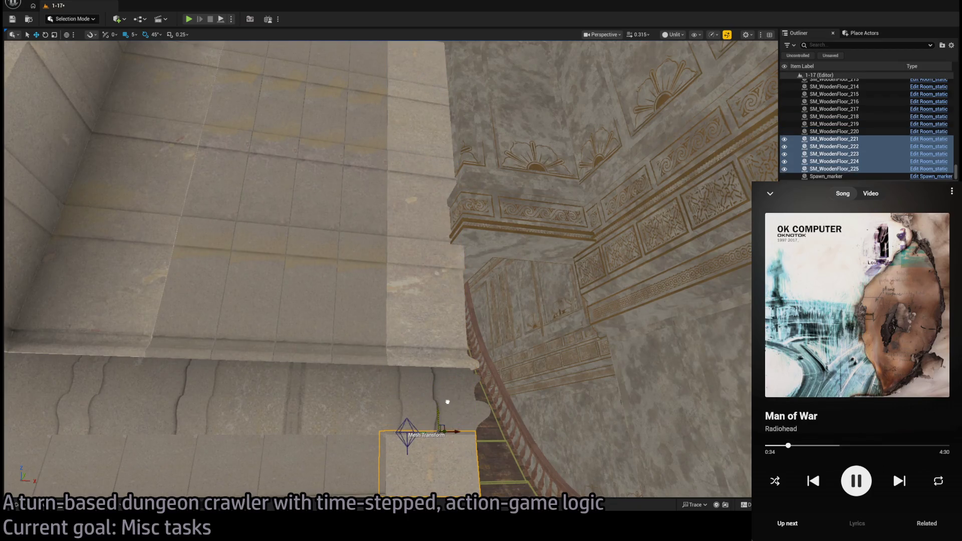
left_click_drag(447, 402, 447, 381)
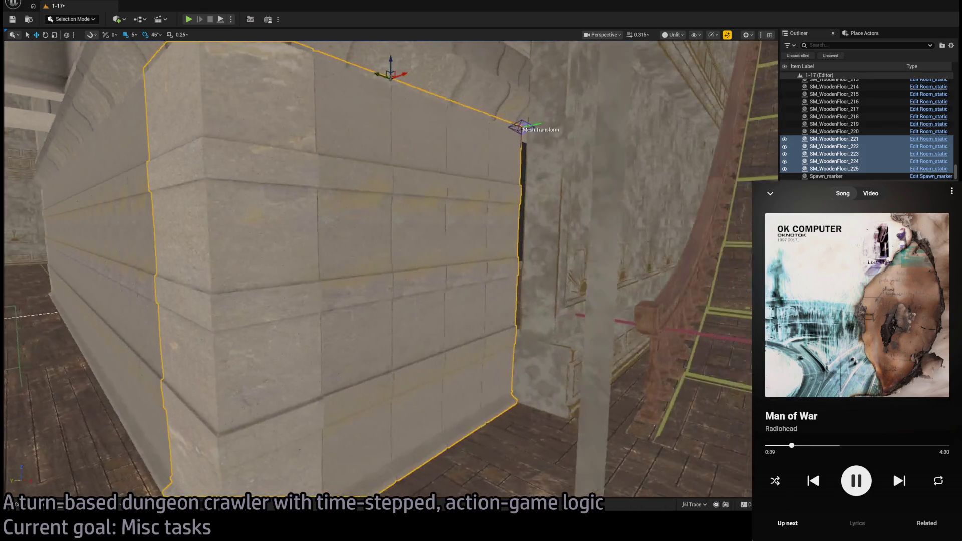
left_click_drag(381, 270, 381, 321)
left_click(517, 361)
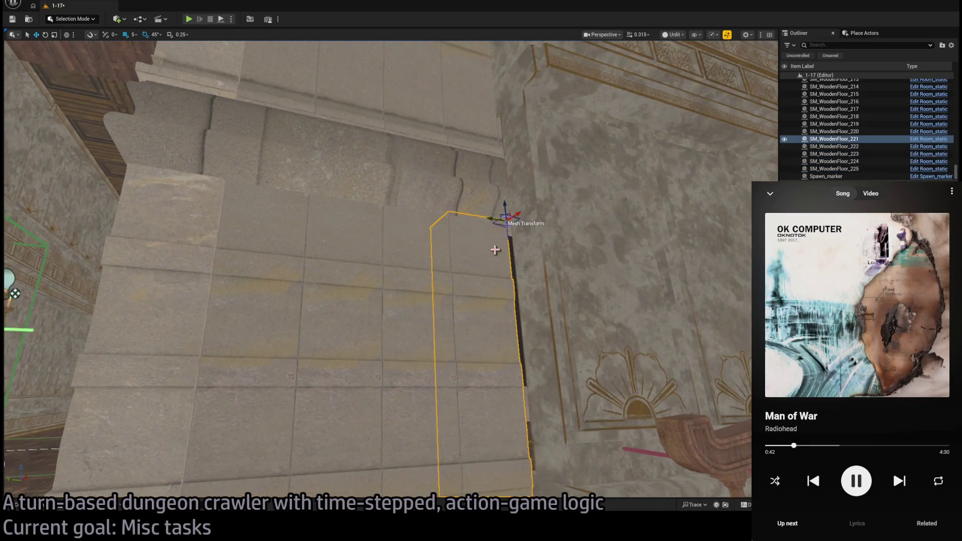
left_click_drag(490, 219, 566, 248, "alt")
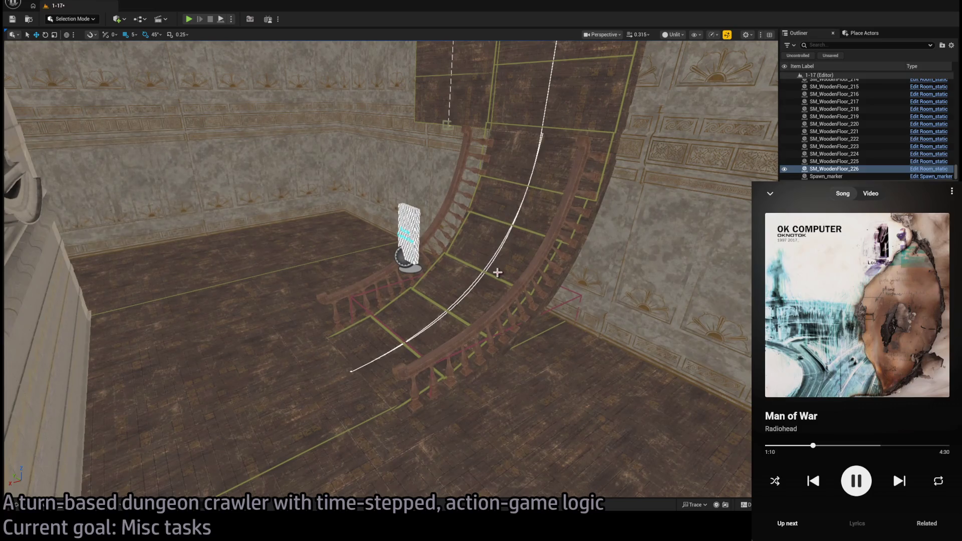
- Alt-drag a copy of the curved railed ramp up-left, creating Room_SplineMesh6
left_click(532, 323)
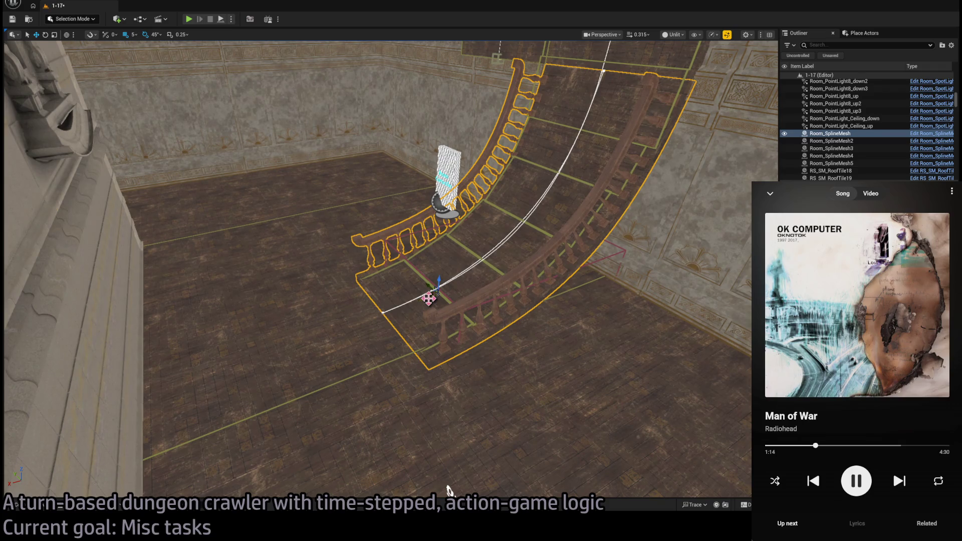
left_click_drag(429, 285, 345, 226)
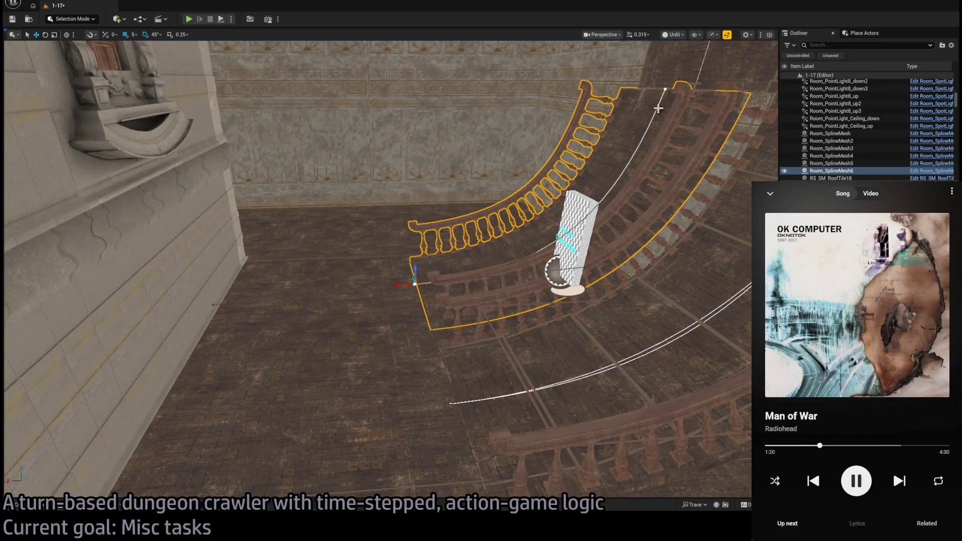
left_click(418, 285)
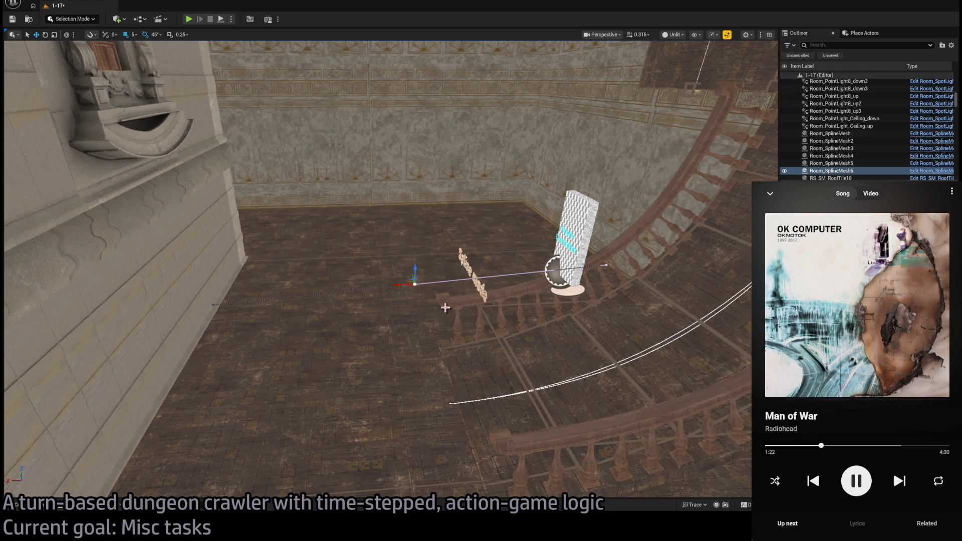
left_click(522, 308)
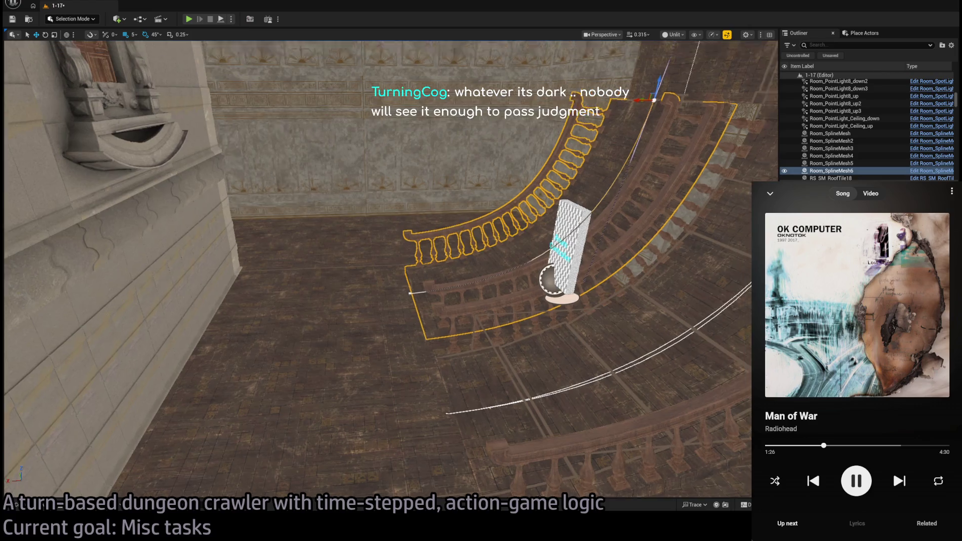
left_click_drag(484, 270, 452, 290)
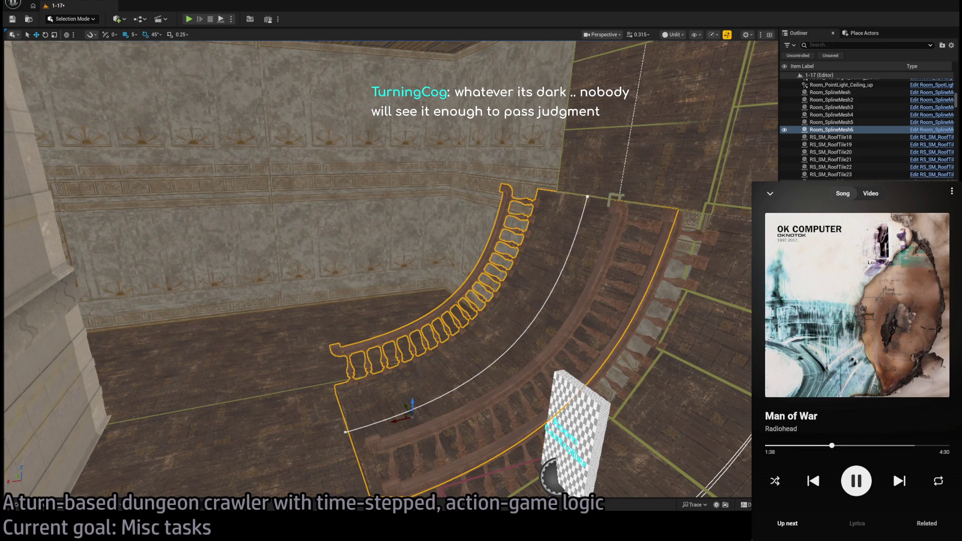
left_click_drag(648, 307, 670, 292)
- Select the duplicated balustrade and lift it up toward the ceiling
left_click(664, 292)
left_click(667, 294)
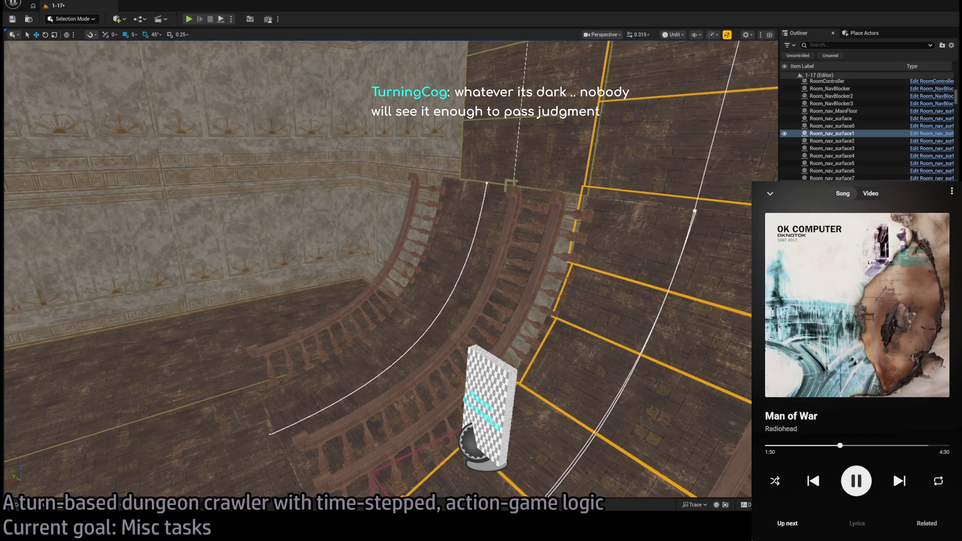
left_click(423, 254)
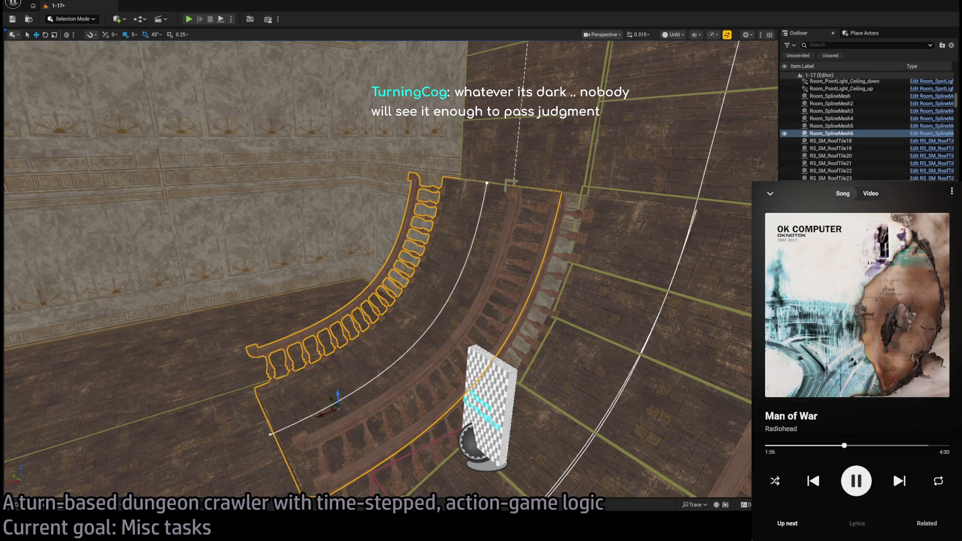
key("Left")
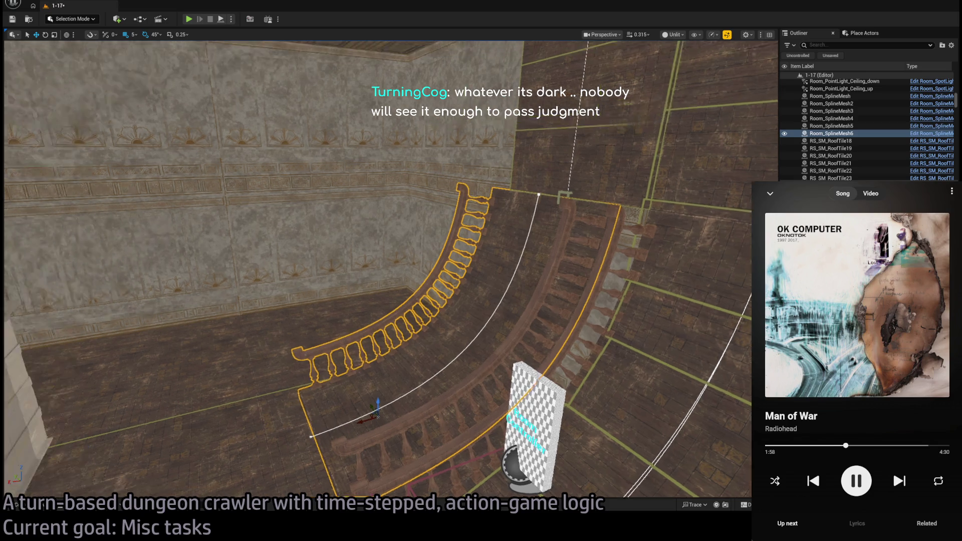
key("ctrl+z")
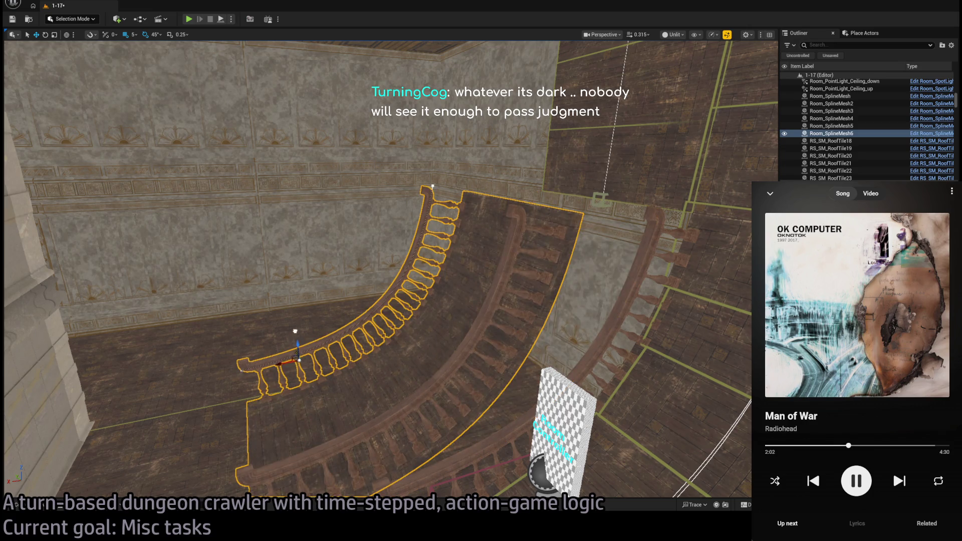
key("ctrl+z")
mouse_move(422, 323)
left_mouse_down()
mouse_move(563, 404)
mouse_move(422, 323)
mouse_move(333, 209)
mouse_move(348, 137)
mouse_move(381, 160)
mouse_move(351, 141)
mouse_move(371, 155)
mouse_move(361, 145)
left_mouse_up()
left_click_drag(462, 469, 451, 441)
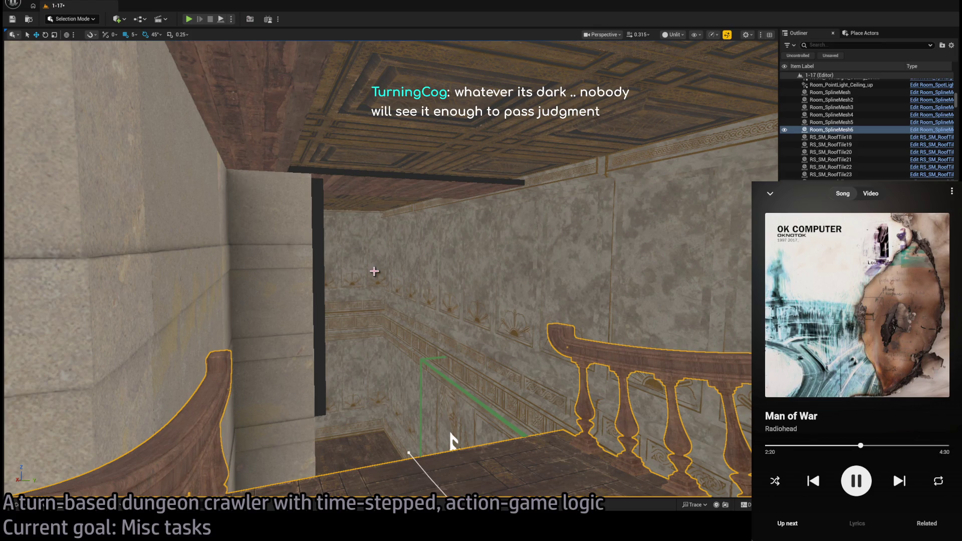
left_click_drag(454, 441, 426, 351)
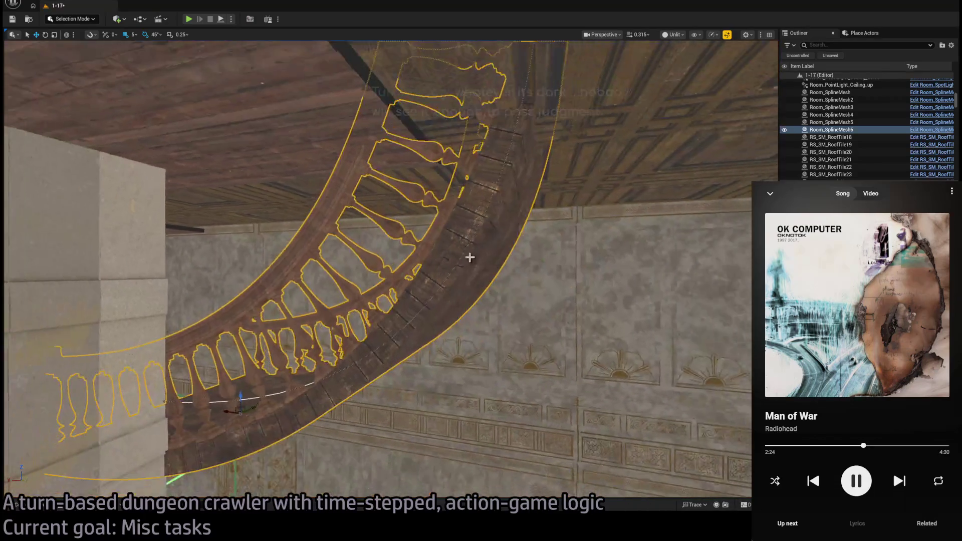
- Move the curved piece down against the wall, correcting it with undo and redo
key("e")
left_click_drag(234, 394, 323, 325)
left_click(429, 299)
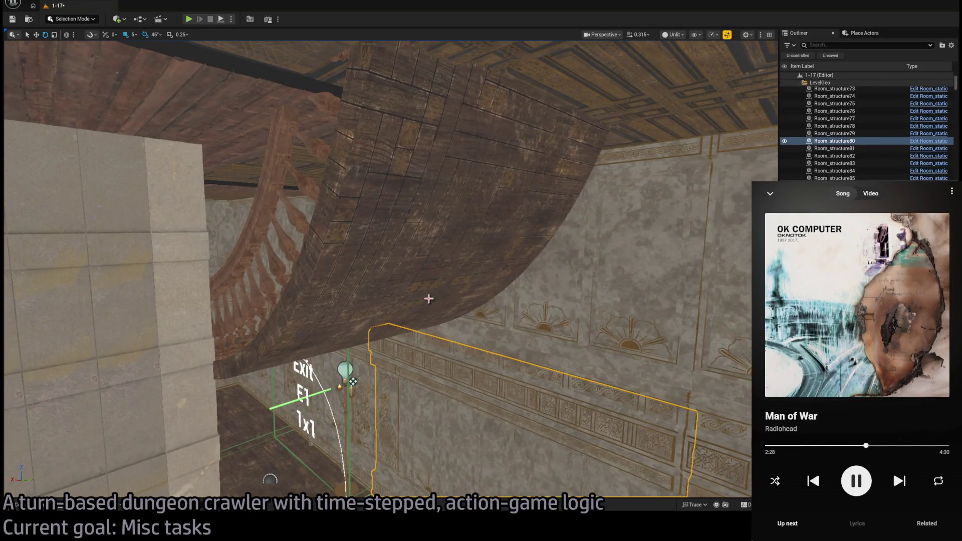
left_click(301, 349)
key("w")
left_click_drag(300, 344, 329, 361)
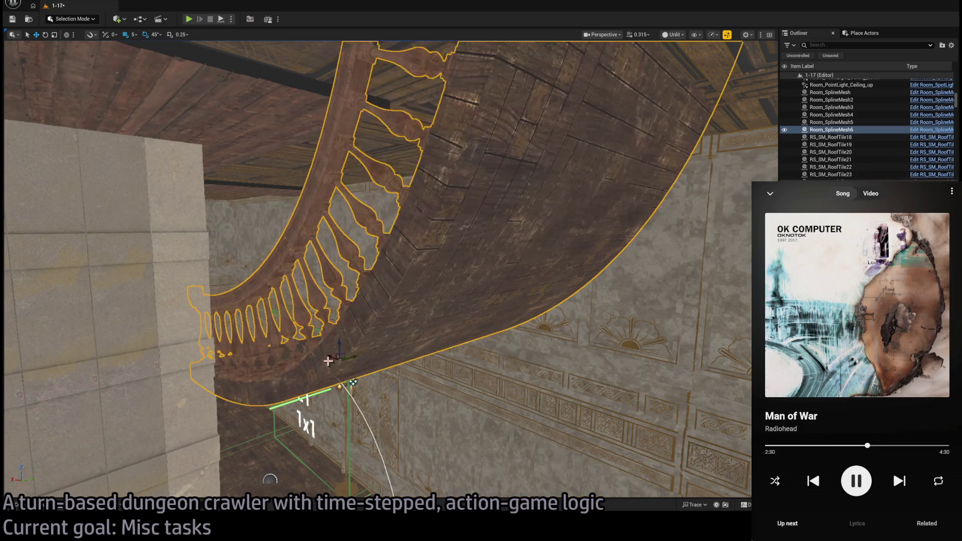
key("ctrl+z")
key("ctrl+z")
key("ctrl+y")
- Drag the stair's spline end to flip it left along the ceiling edge
mouse_move(390, 369)
left_mouse_down()
mouse_move(351, 371)
mouse_move(331, 386)
mouse_move(350, 325)
mouse_move(396, 260)
left_mouse_up()
left_click(503, 259)
left_click(483, 256)
mouse_move(484, 256)
left_mouse_down()
mouse_move(451, 310)
mouse_move(307, 453)
mouse_move(438, 425)
left_mouse_up()
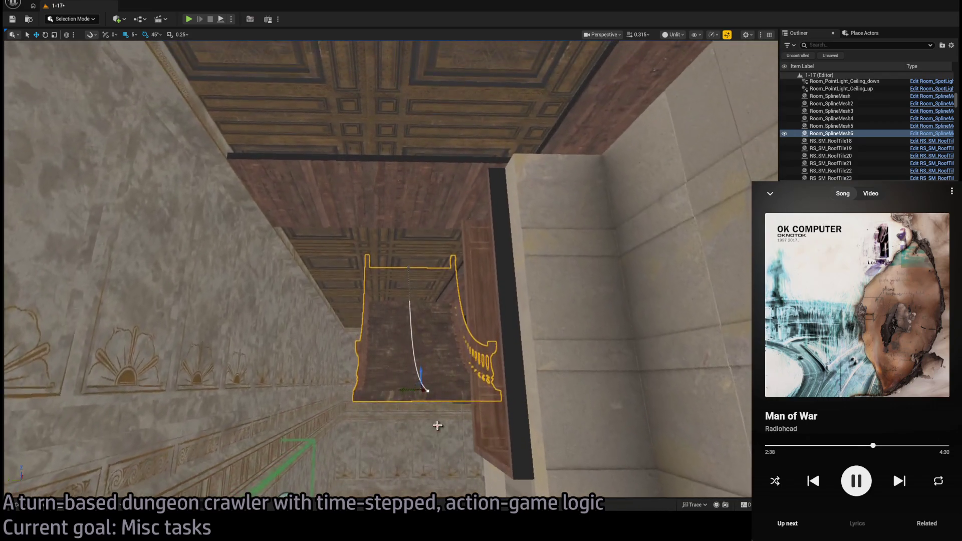
mouse_move(352, 393)
left_mouse_down()
mouse_move(400, 367)
mouse_move(383, 219)
mouse_move(382, 235)
mouse_move(426, 250)
mouse_move(442, 245)
left_mouse_up()
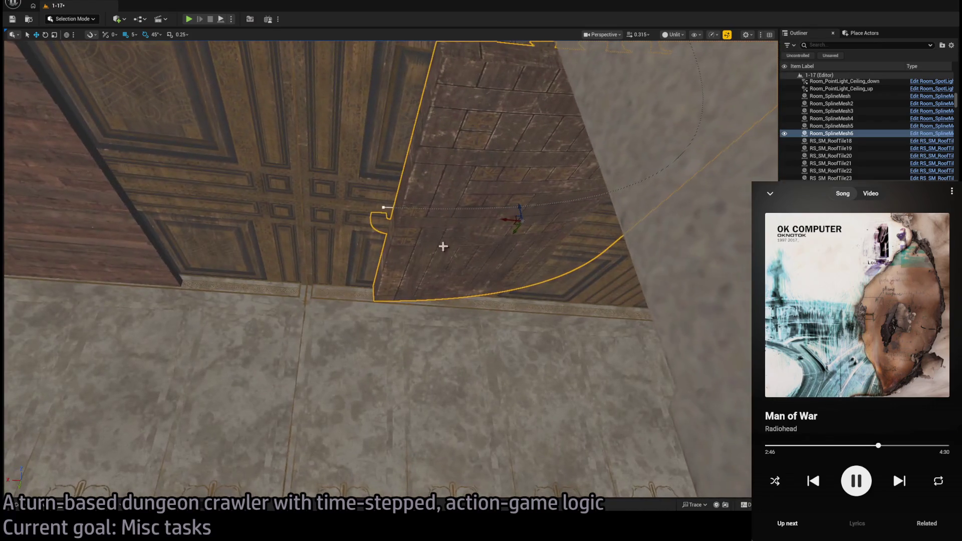
mouse_move(507, 220)
left_mouse_down()
mouse_move(262, 201)
mouse_move(288, 215)
mouse_move(187, 90)
mouse_move(343, 243)
mouse_move(223, 178)
left_mouse_up()
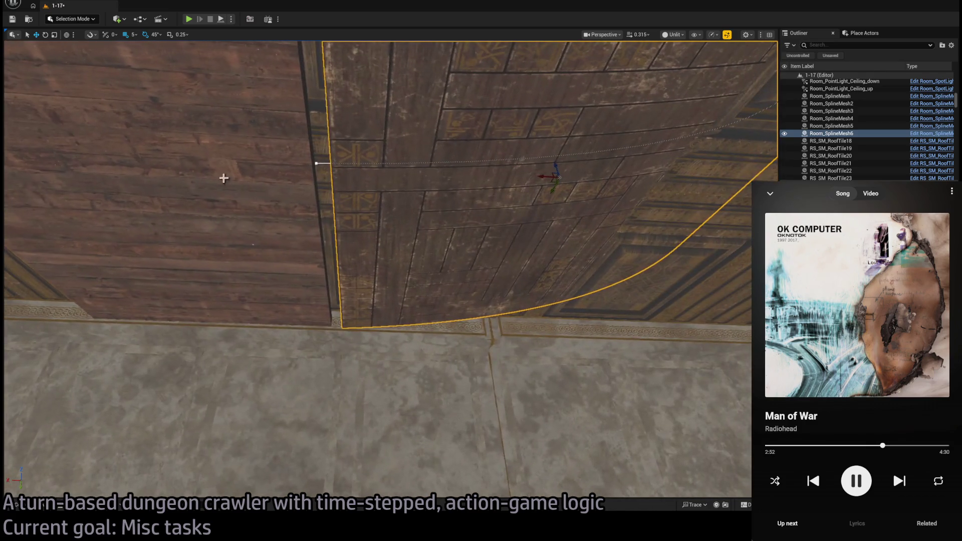
- Lower the spline mesh slightly under the ceiling and select another spline point
left_click(316, 161)
left_click(343, 190)
left_click(318, 163)
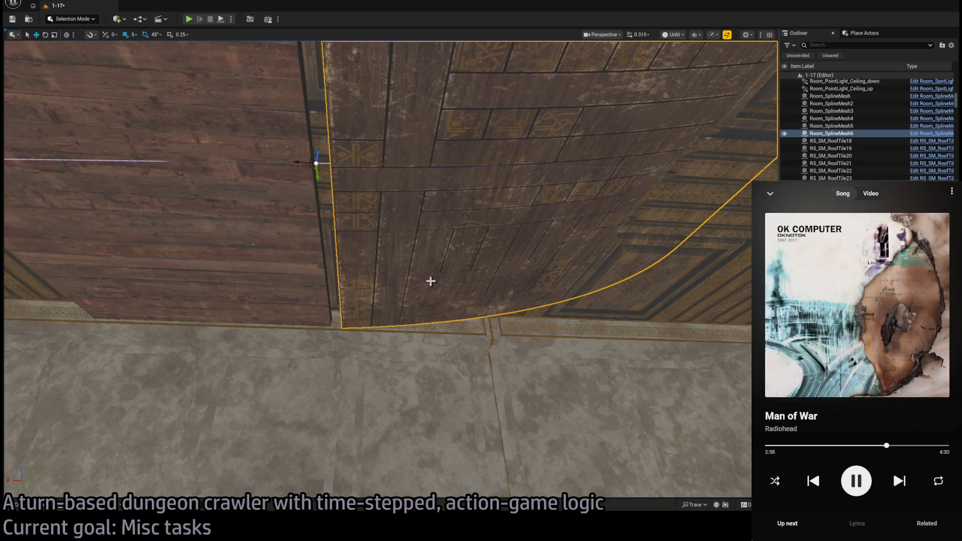
mouse_move(672, 261)
left_mouse_down()
mouse_move(632, 310)
mouse_move(401, 160)
mouse_move(514, 292)
mouse_move(573, 295)
mouse_move(590, 270)
left_mouse_up()
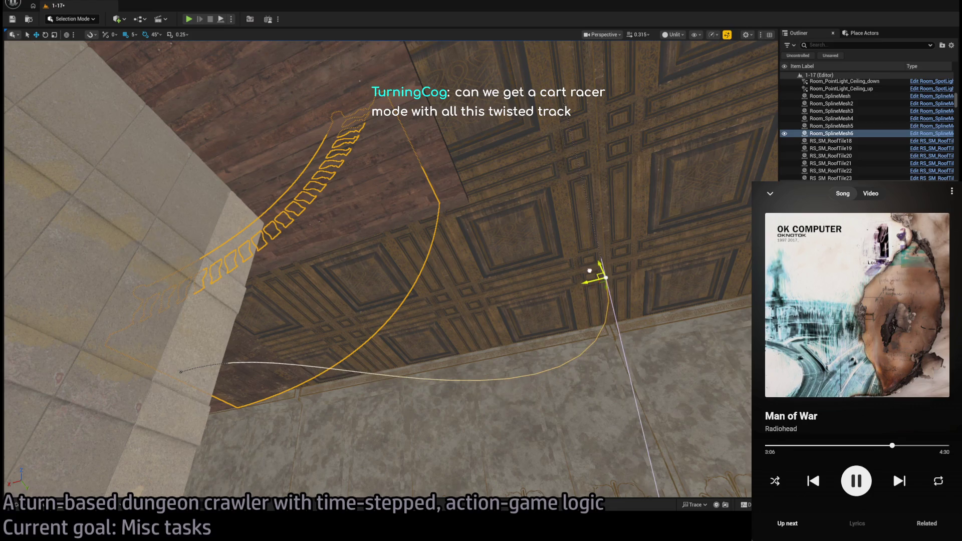
mouse_move(660, 310)
left_mouse_down()
mouse_move(506, 371)
mouse_move(421, 283)
mouse_move(363, 151)
left_mouse_up()
mouse_move(494, 204)
left_mouse_down()
mouse_move(381, 236)
mouse_move(351, 226)
left_mouse_up()
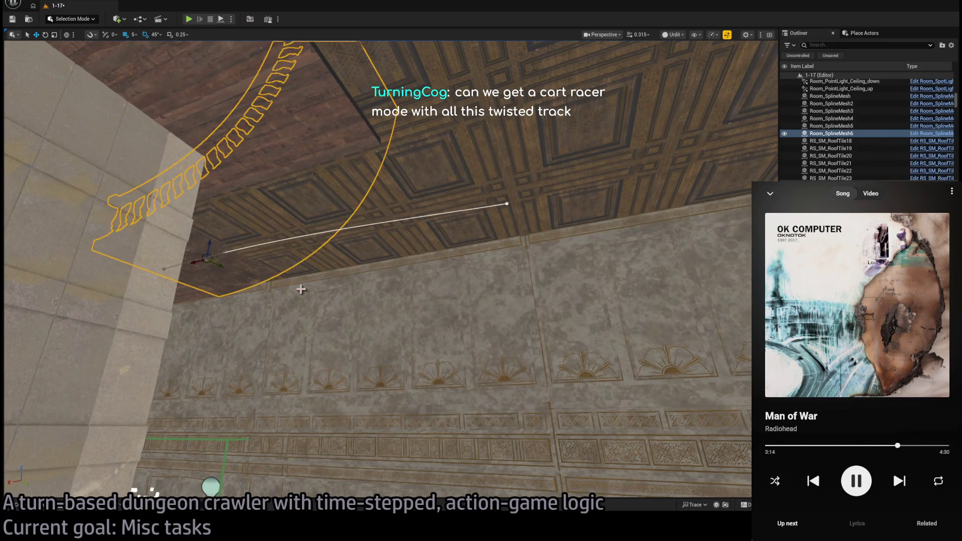
mouse_move(213, 244)
left_mouse_down()
mouse_move(224, 280)
mouse_move(206, 264)
left_mouse_up()
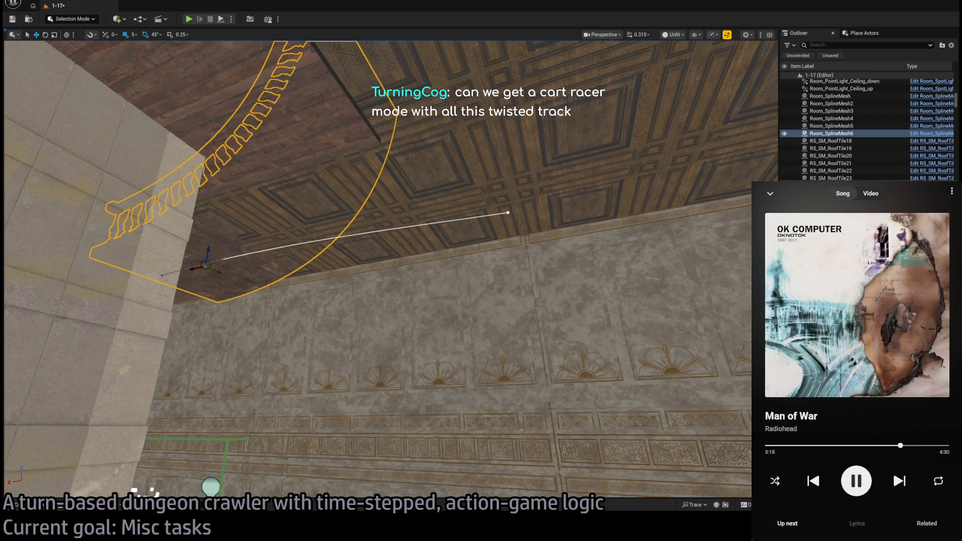
mouse_move(207, 264)
left_mouse_down()
mouse_move(414, 288)
mouse_move(374, 327)
left_mouse_up()
left_click(381, 322)
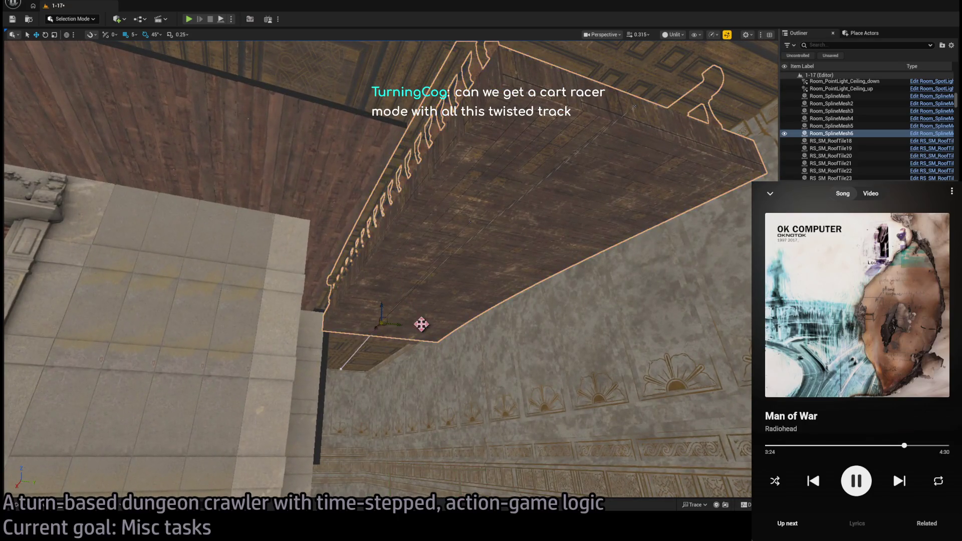
left_click(429, 288)
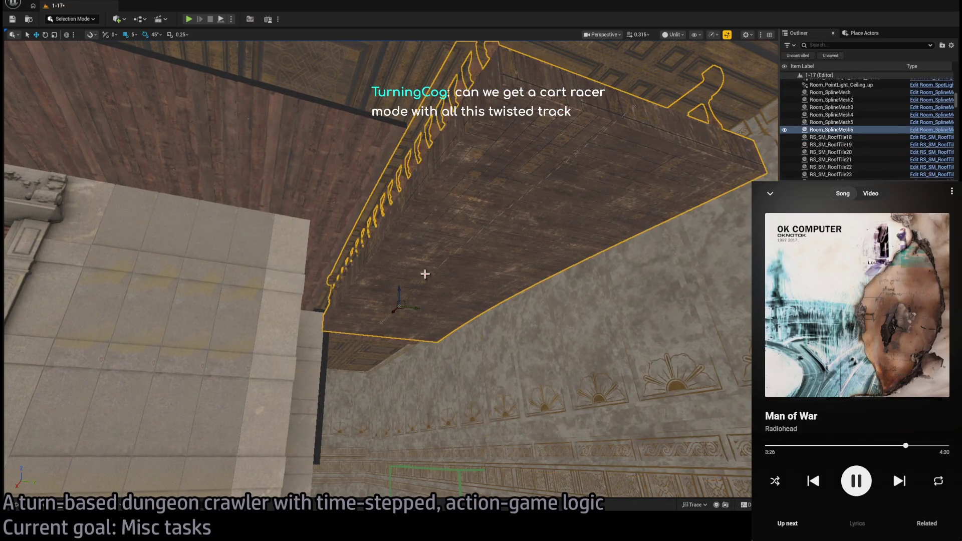
mouse_move(399, 325)
left_mouse_down()
mouse_move(426, 299)
mouse_move(486, 282)
left_mouse_up()
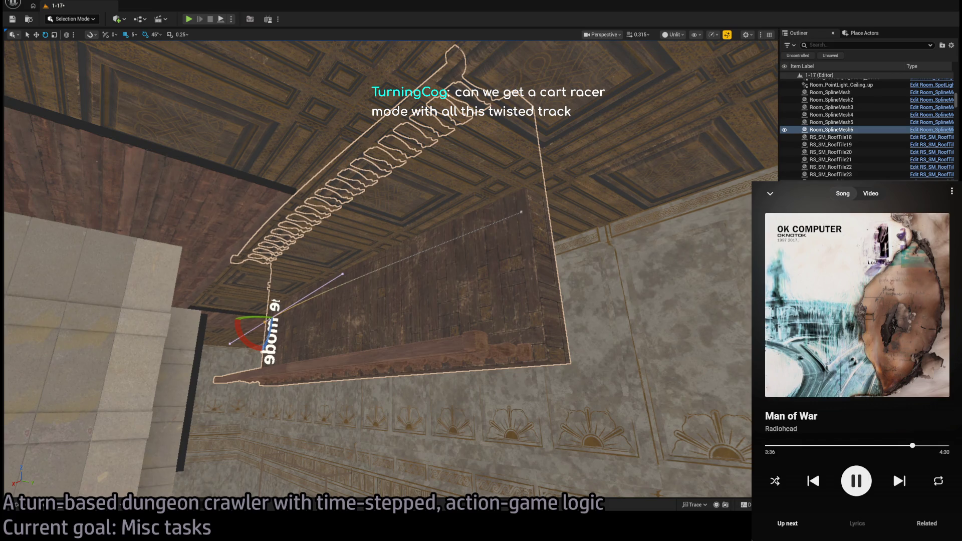
mouse_move(485, 282)
left_mouse_down()
mouse_move(581, 236)
mouse_move(552, 239)
left_mouse_up()
left_click(521, 212)
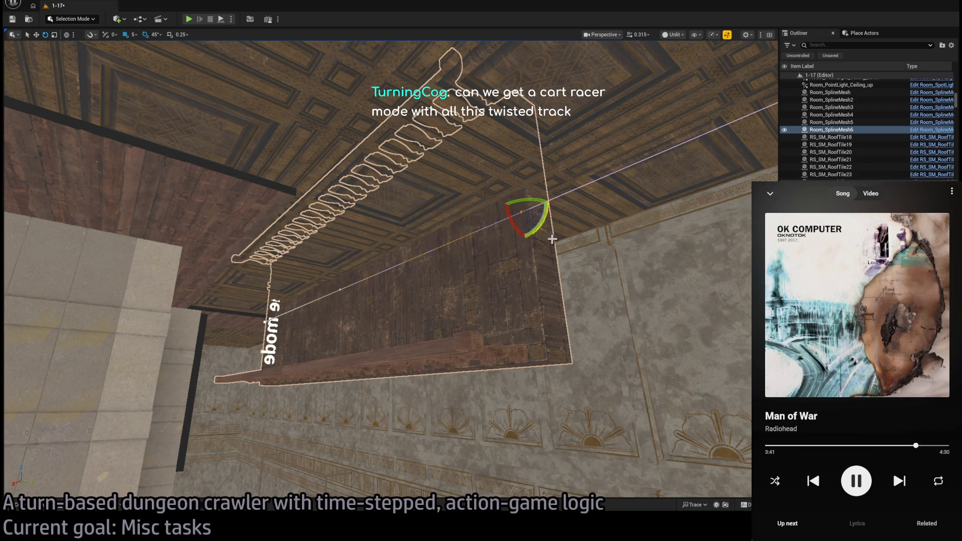
left_click(607, 325)
left_click(468, 259)
mouse_move(400, 357)
left_mouse_down()
mouse_move(481, 346)
mouse_move(198, 298)
mouse_move(230, 270)
mouse_move(240, 300)
mouse_move(251, 281)
mouse_move(236, 270)
left_mouse_up()
key("w")
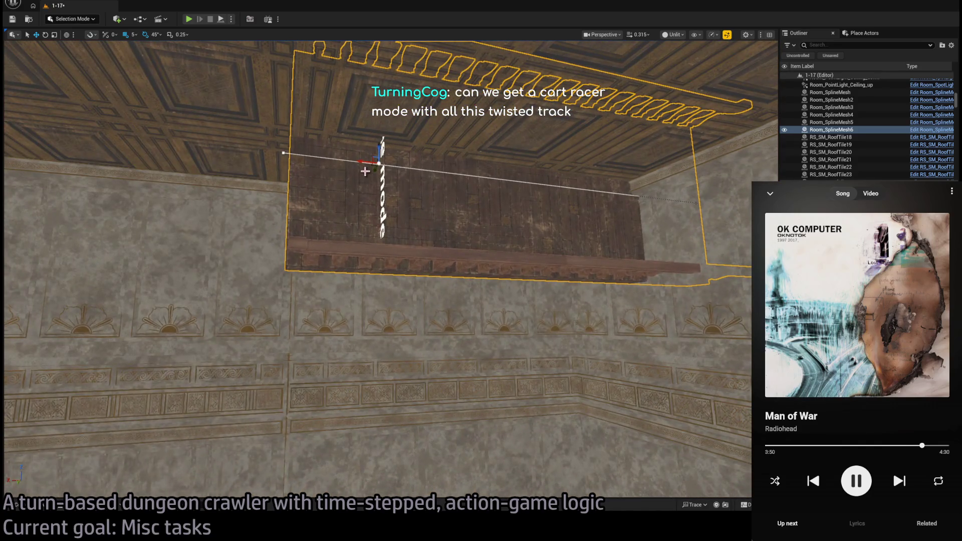
mouse_move(221, 187)
left_mouse_down()
mouse_move(236, 185)
mouse_move(223, 222)
left_mouse_up()
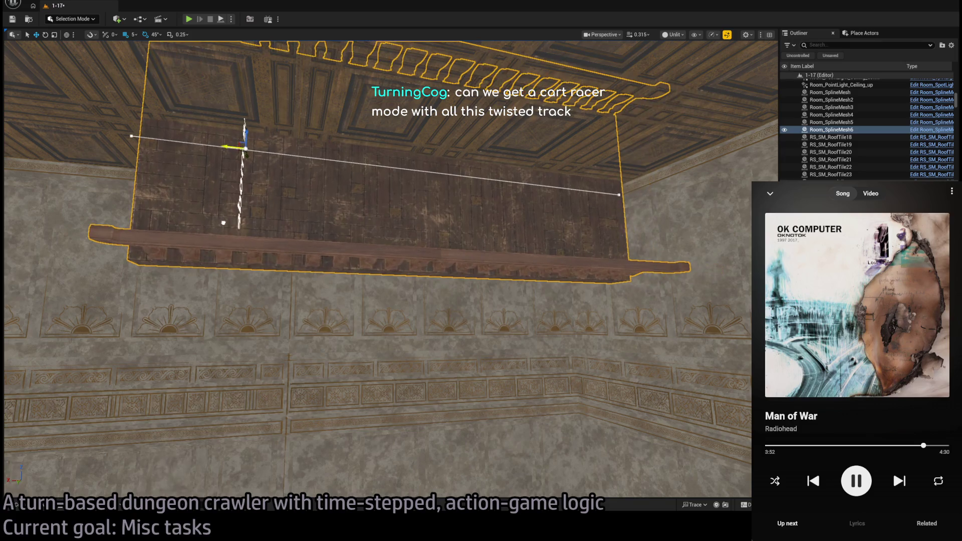
left_click_drag(246, 139, 263, 288)
mouse_move(341, 292)
left_mouse_down()
mouse_move(399, 315)
mouse_move(346, 293)
mouse_move(260, 378)
mouse_move(552, 290)
mouse_move(593, 331)
mouse_move(561, 371)
mouse_move(662, 324)
left_mouse_up()
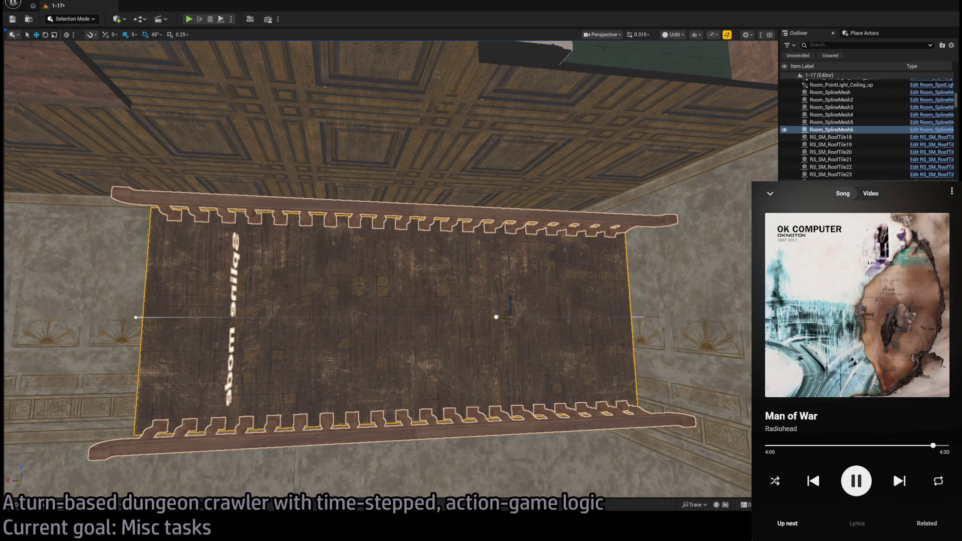
- Fly in low along the wall and select the beam's left spline end point
mouse_move(662, 324)
left_mouse_down()
mouse_move(582, 296)
mouse_move(331, 323)
left_mouse_up()
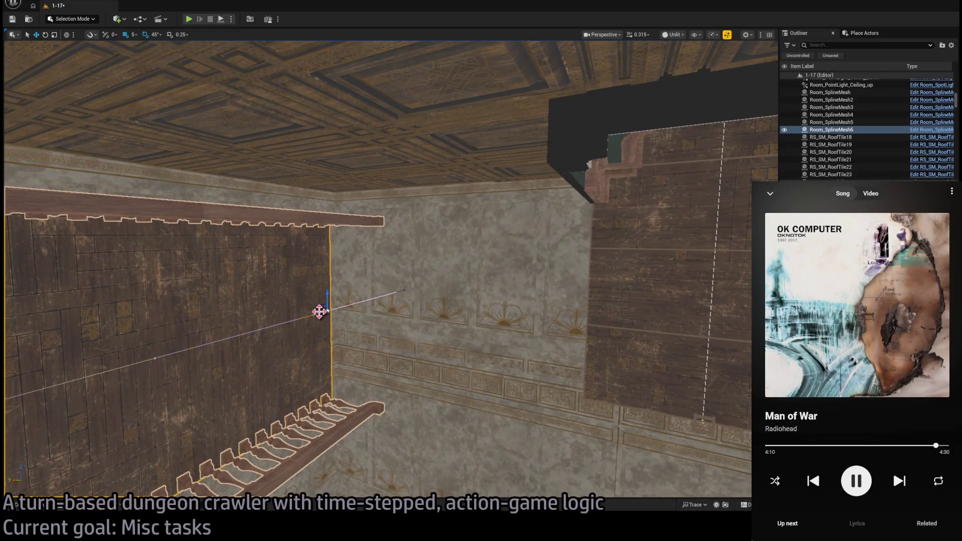
left_click_drag(330, 323, 540, 277)
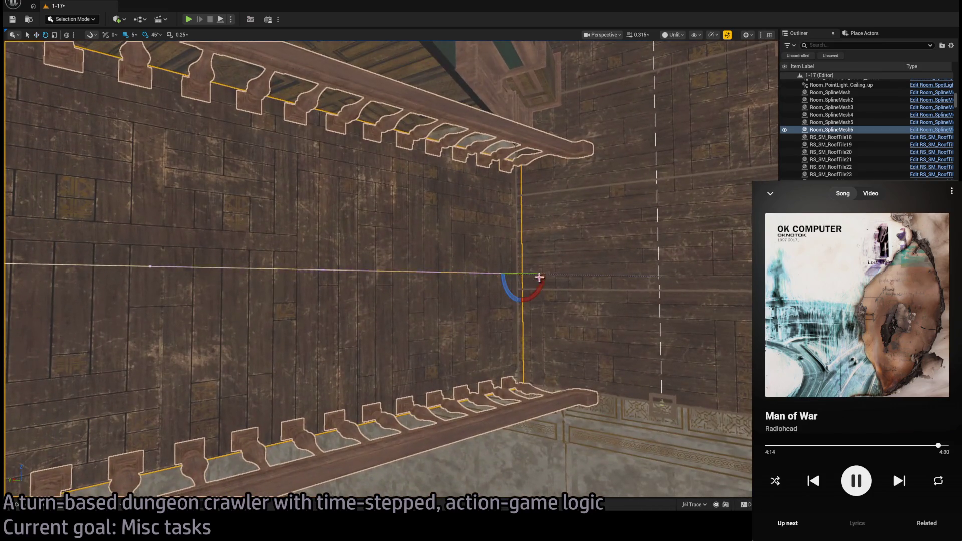
mouse_move(661, 280)
left_mouse_down()
mouse_move(586, 302)
mouse_move(544, 301)
mouse_move(441, 346)
mouse_move(406, 341)
mouse_move(431, 337)
left_mouse_up()
mouse_move(508, 238)
left_mouse_down()
mouse_move(512, 258)
mouse_move(550, 281)
mouse_move(279, 274)
left_mouse_up()
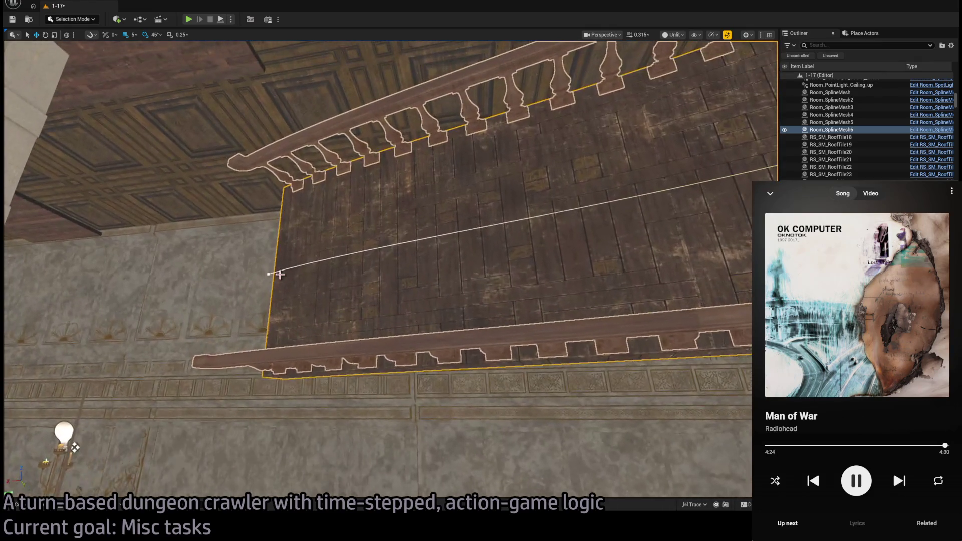
left_click(270, 276)
left_click_drag(567, 199, 525, 266)
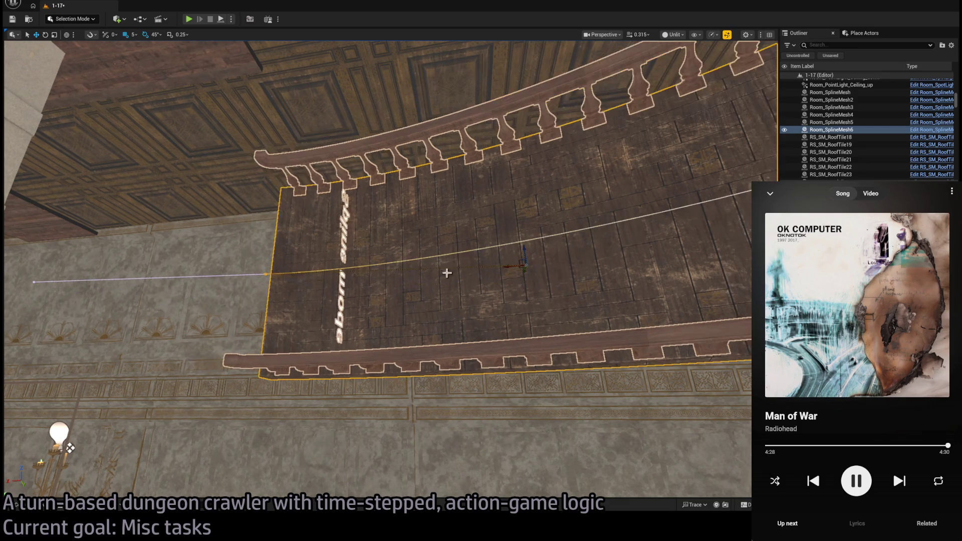
left_click_drag(290, 311, 358, 316)
left_click_drag(522, 273, 522, 274)
left_click(489, 268)
- Drag the focused spline end point right so the plank mesh curves, checking it from several angles
key("f")
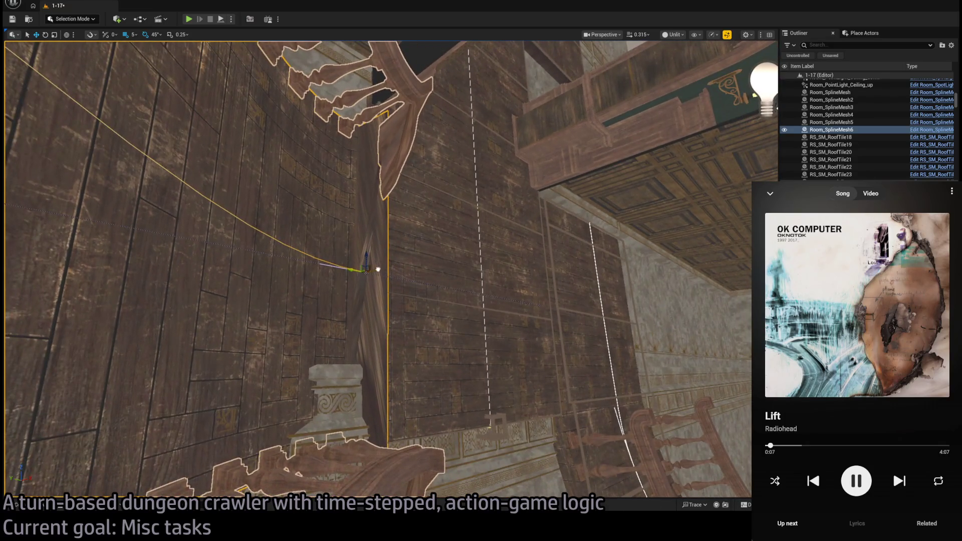
scroll(381, 269, "up", 2)
left_click_drag(419, 279, 419, 279)
left_click_drag(481, 327, 481, 326)
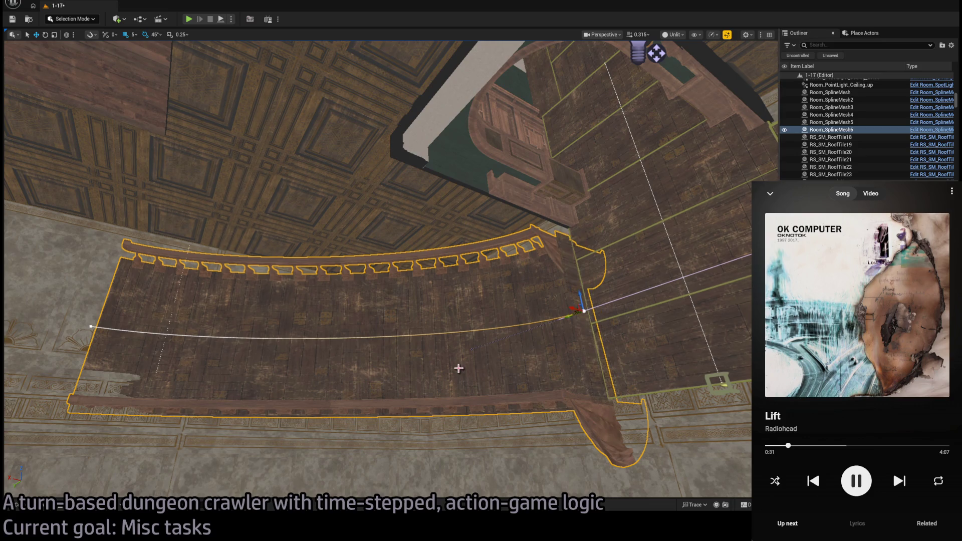
left_click_drag(457, 368, 441, 350)
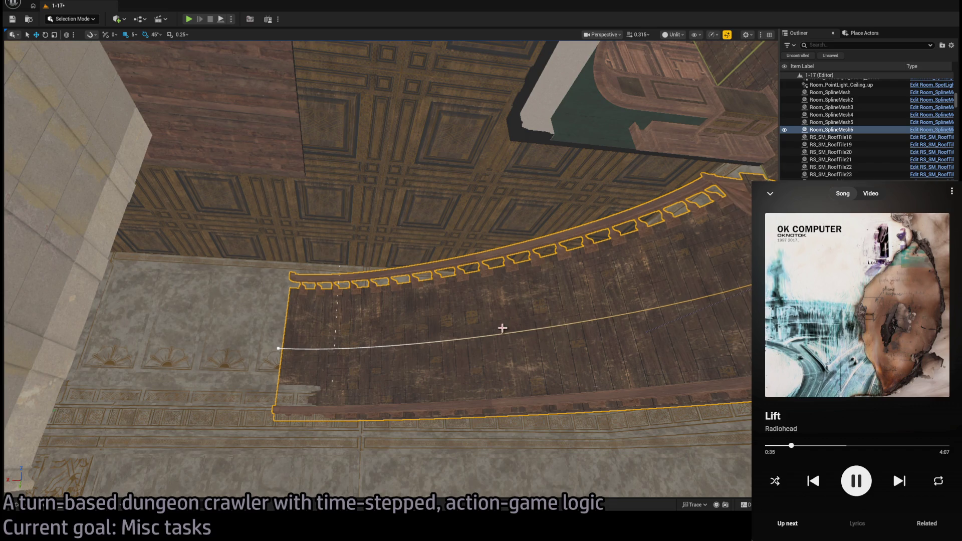
left_click_drag(300, 352, 266, 352)
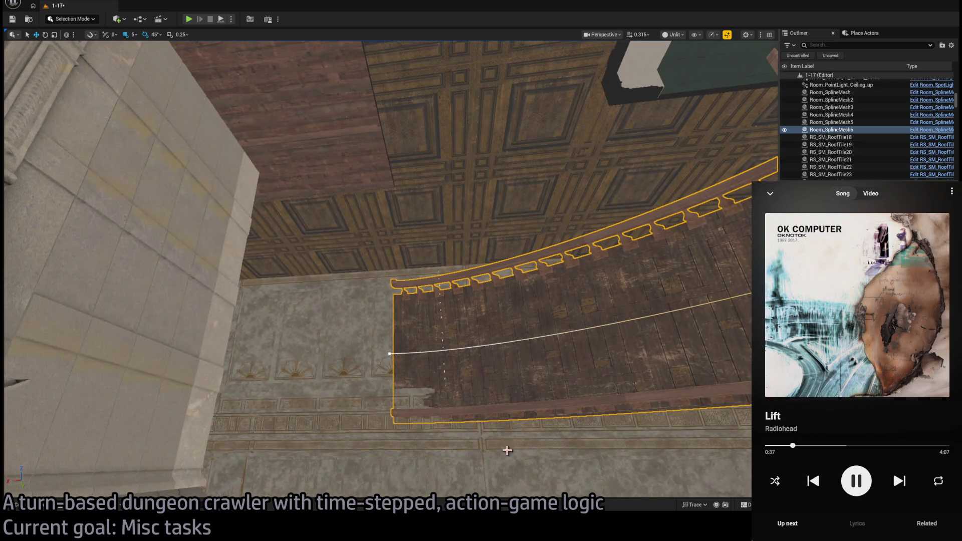
mouse_move(389, 354)
left_mouse_down()
mouse_move(412, 348)
mouse_move(318, 325)
mouse_move(354, 359)
mouse_move(384, 310)
mouse_move(433, 283)
mouse_move(257, 287)
mouse_move(272, 235)
mouse_move(376, 354)
mouse_move(211, 298)
mouse_move(221, 291)
mouse_move(274, 316)
left_mouse_up()
key("e")
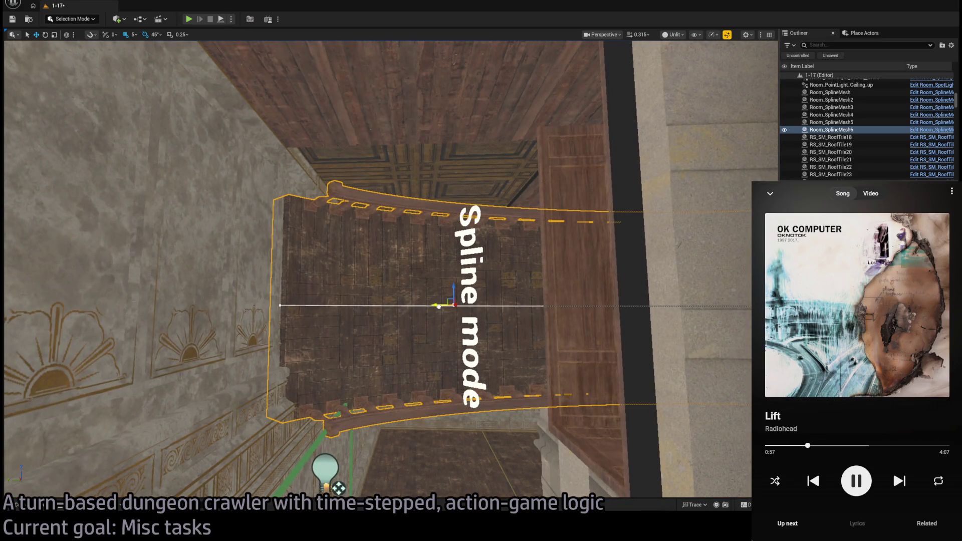
- Move the plank spline mesh beside the window and drag its spline point right to reshape it
mouse_move(274, 315)
left_mouse_down()
mouse_move(210, 256)
mouse_move(446, 329)
left_mouse_up()
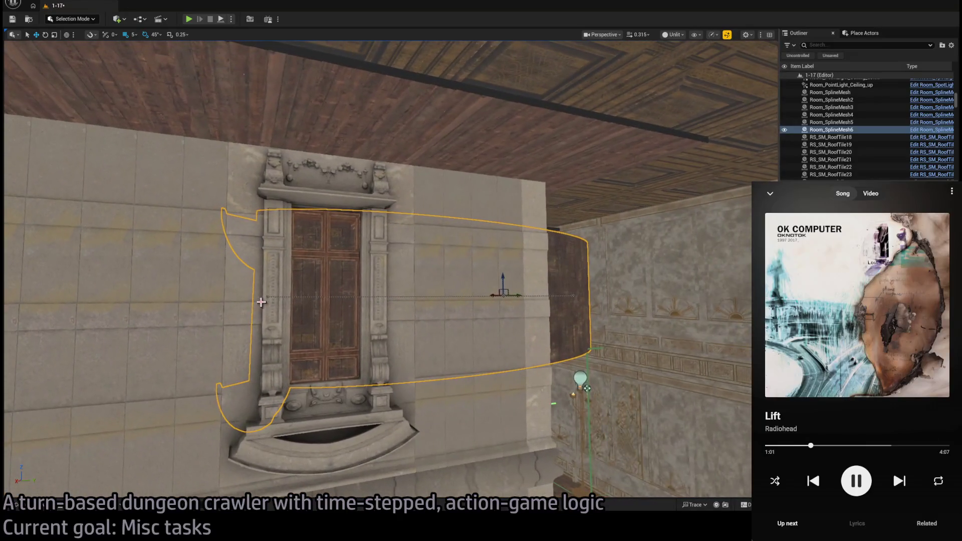
left_click_drag(289, 328, 477, 357)
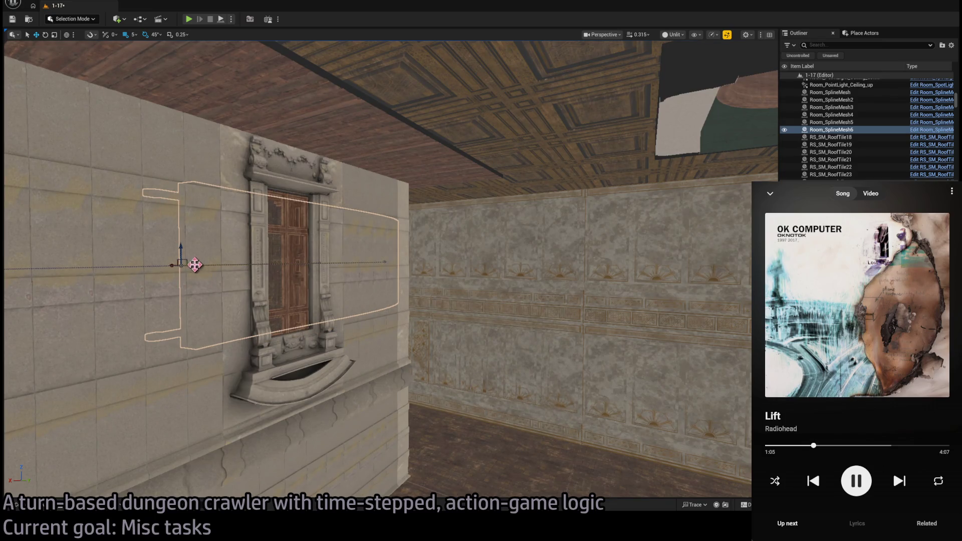
mouse_move(170, 265)
left_mouse_down()
mouse_move(570, 271)
mouse_move(397, 361)
left_mouse_up()
key("f")
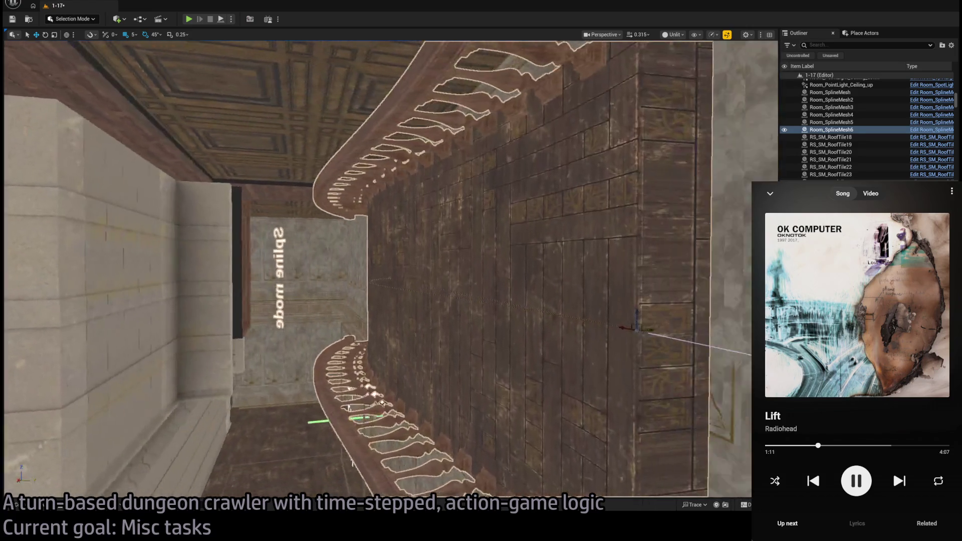
mouse_move(421, 301)
left_mouse_down()
mouse_move(449, 303)
mouse_move(263, 269)
left_mouse_up()
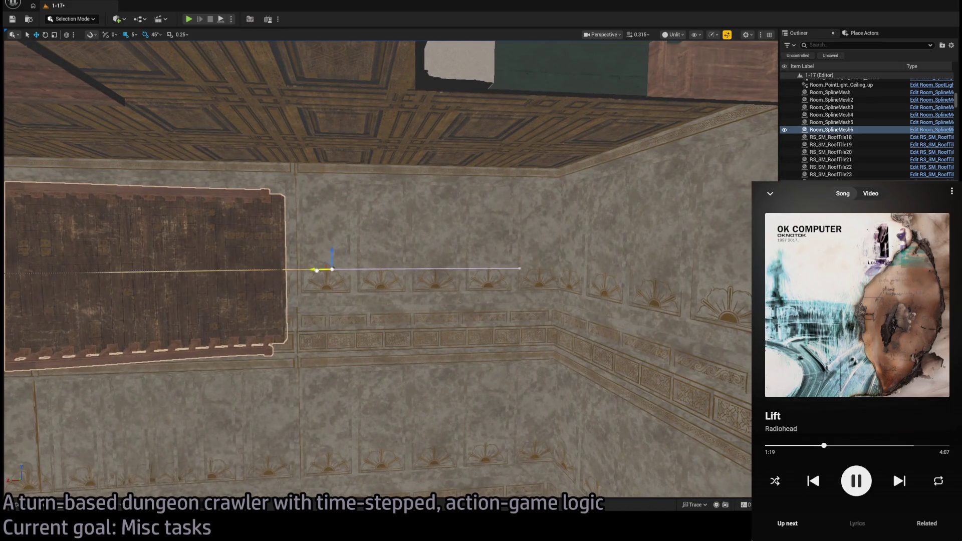
- Rotate the spline point in local coordinates to twist the staircase mesh, keeping the twist
left_click_drag(353, 269, 429, 420)
key("f")
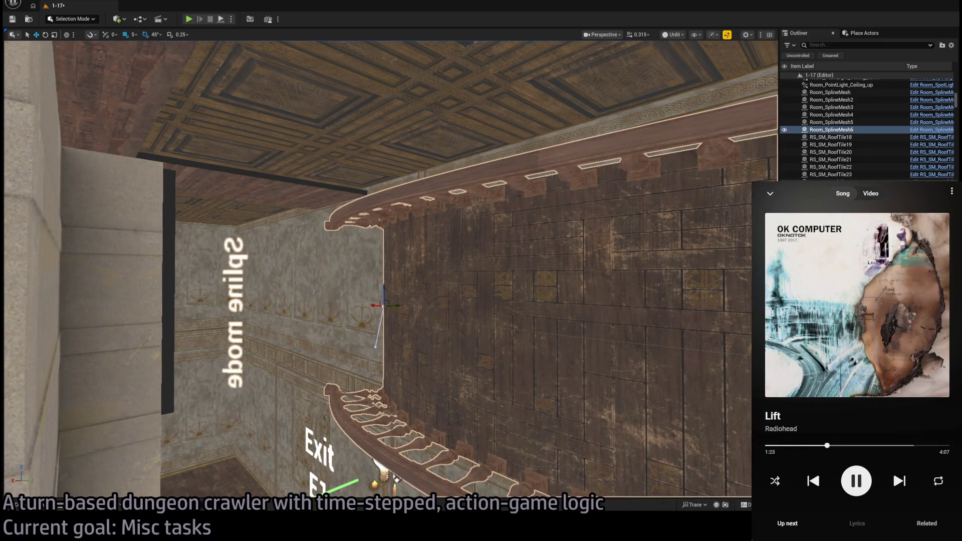
key("e")
mouse_move(383, 289)
left_mouse_down()
mouse_move(321, 291)
mouse_move(428, 306)
left_mouse_up()
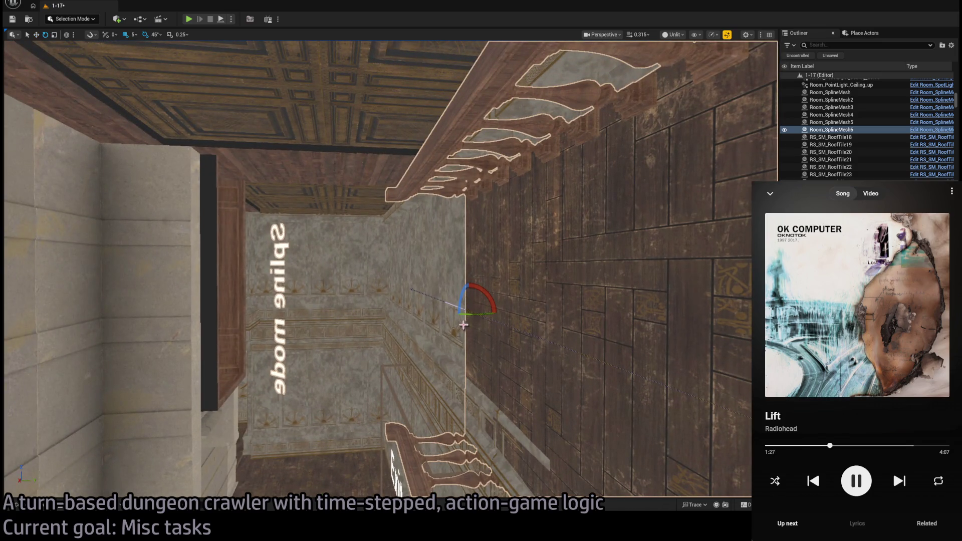
left_click(67, 36)
key("ctrl+z")
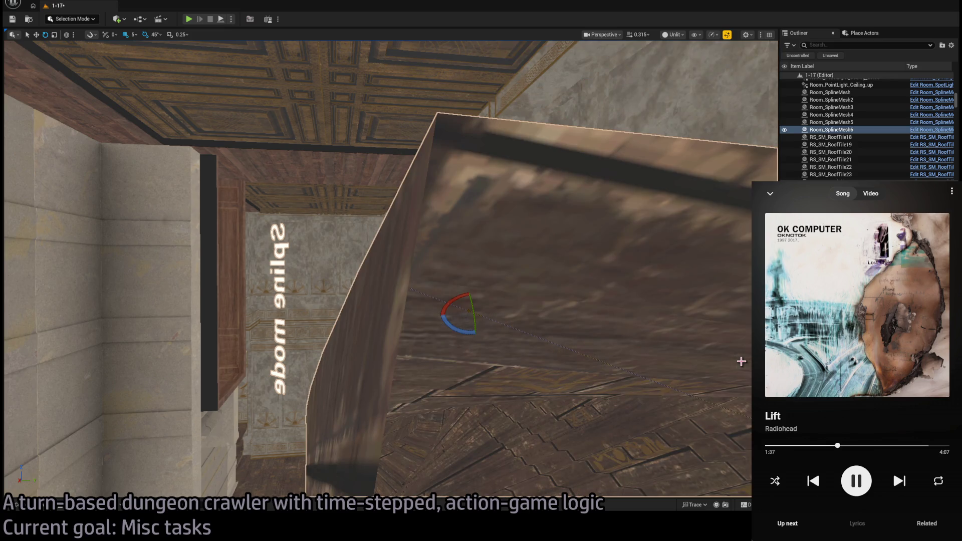
mouse_move(627, 322)
left_mouse_down()
mouse_move(304, 472)
mouse_move(451, 493)
mouse_move(254, 484)
mouse_move(353, 419)
mouse_move(309, 403)
left_mouse_up()
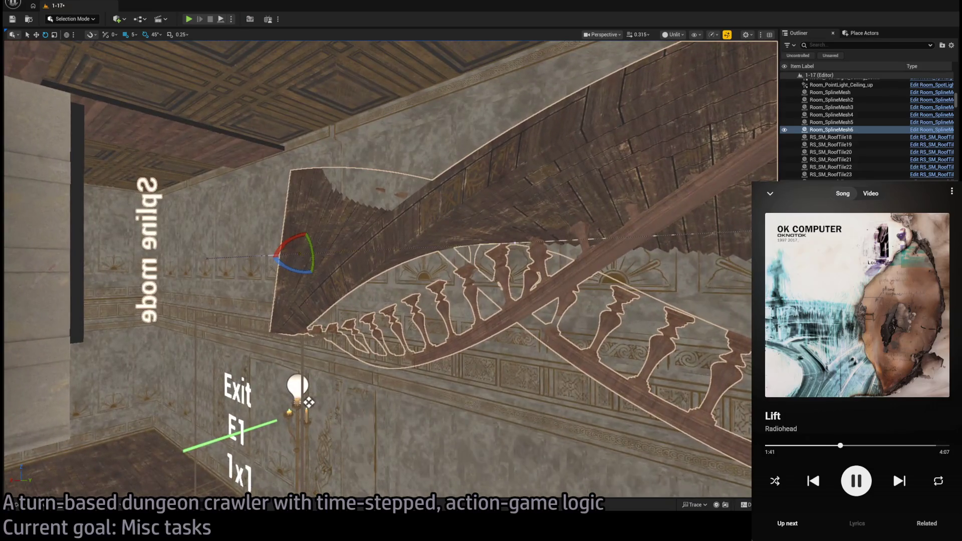
key("ctrl+z")
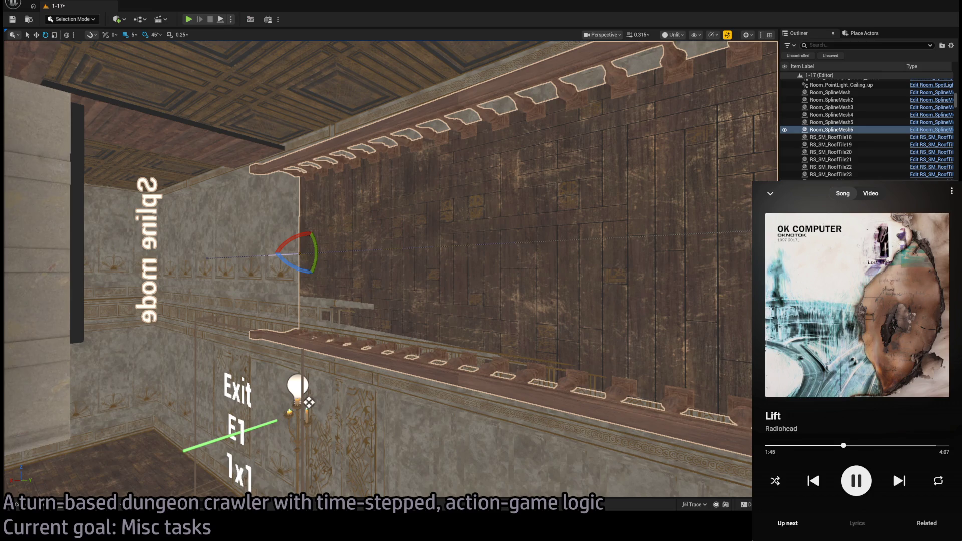
key("ctrl+y")
- Pull the spline point left along its X arrow to stretch the twisted staircase
key("f")
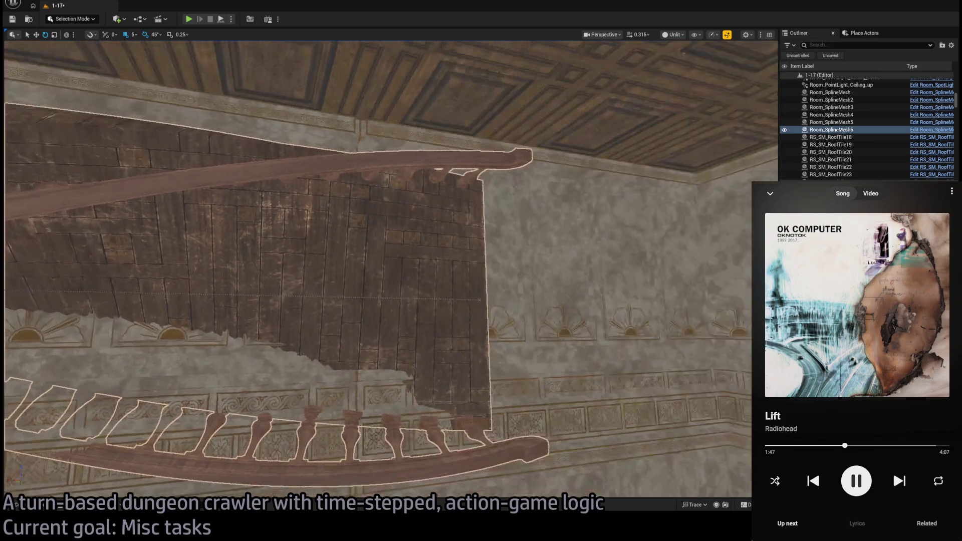
mouse_move(420, 494)
left_mouse_down()
mouse_move(351, 467)
mouse_move(438, 350)
mouse_move(436, 337)
mouse_move(453, 344)
left_mouse_up()
key("w")
mouse_move(529, 328)
left_mouse_down()
mouse_move(448, 310)
mouse_move(469, 325)
left_mouse_up()
- Raise the spline point slightly and nudge it further so the railed staircase sweeps toward the floor
left_click_drag(391, 240, 391, 240)
mouse_move(341, 194)
left_mouse_down()
mouse_move(367, 184)
mouse_move(359, 161)
mouse_move(384, 150)
left_mouse_up()
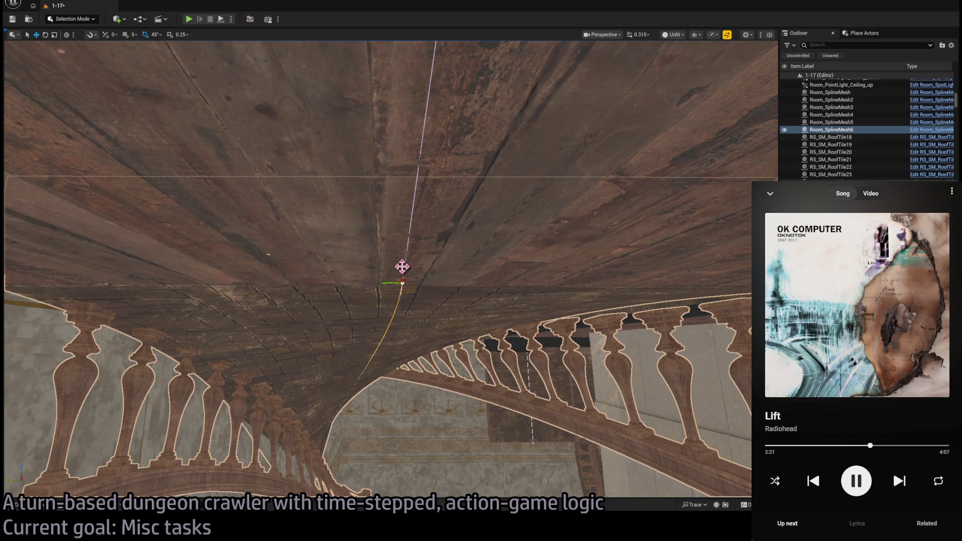
left_click_drag(397, 266, 393, 260)
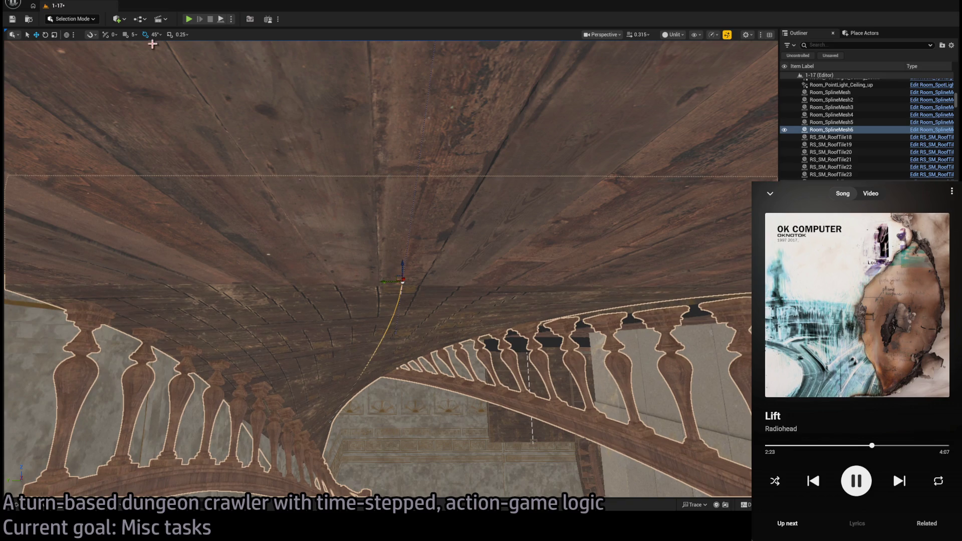
left_click_drag(221, 152, 221, 153)
mouse_move(345, 323)
left_mouse_down()
mouse_move(363, 339)
mouse_move(221, 315)
mouse_move(219, 307)
mouse_move(238, 328)
mouse_move(443, 309)
mouse_move(576, 357)
mouse_move(631, 361)
left_mouse_up()
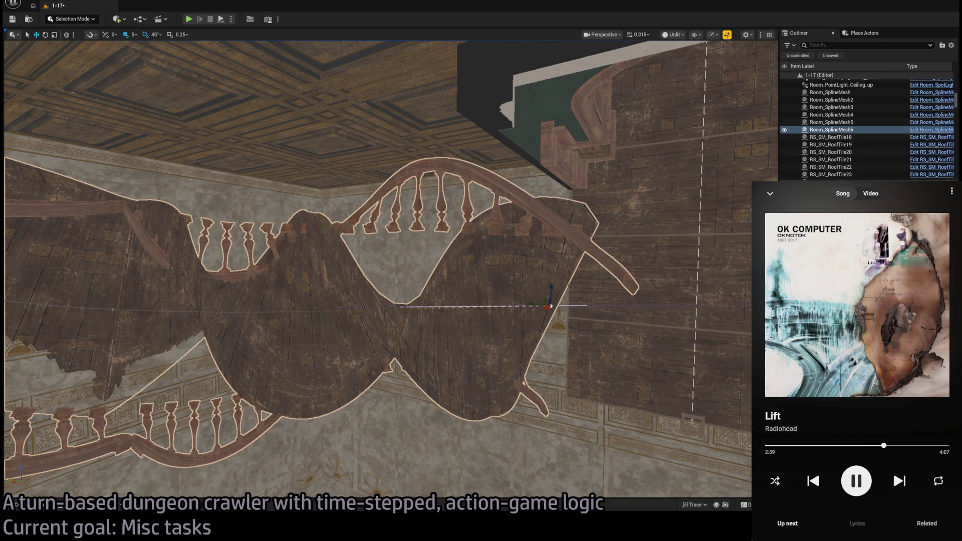
left_click_drag(632, 361, 666, 356)
mouse_move(458, 320)
left_mouse_down()
mouse_move(512, 315)
mouse_move(496, 278)
mouse_move(415, 328)
mouse_move(389, 366)
mouse_move(384, 395)
mouse_move(443, 393)
mouse_move(432, 388)
mouse_move(424, 401)
mouse_move(426, 429)
mouse_move(391, 381)
mouse_move(421, 242)
mouse_move(567, 232)
mouse_move(591, 220)
mouse_move(587, 201)
mouse_move(551, 226)
mouse_move(526, 201)
mouse_move(516, 150)
left_mouse_up()
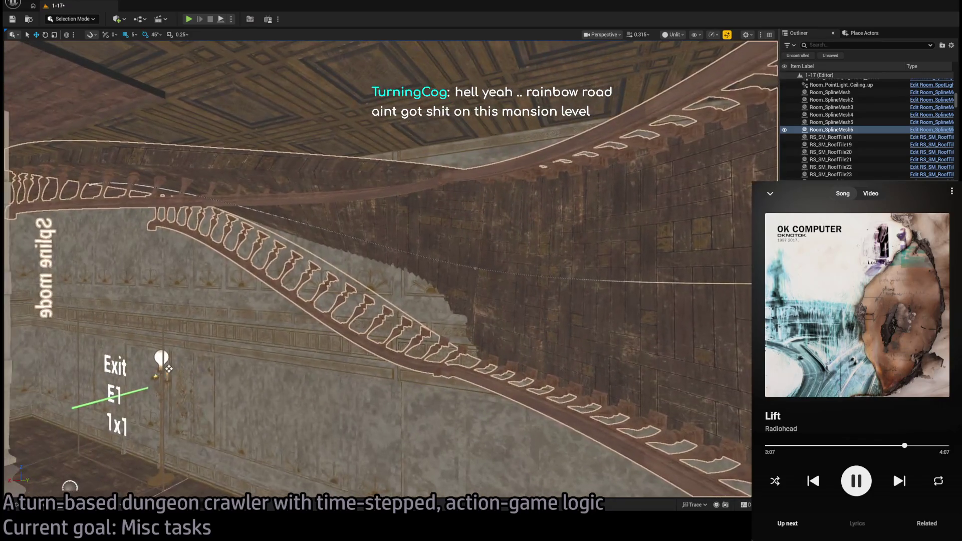
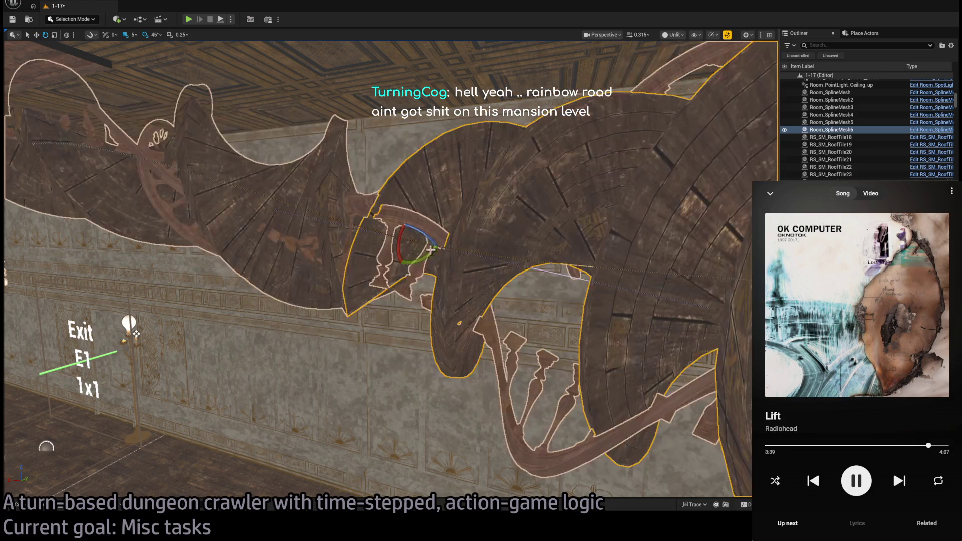
- Undo the twist on the staircase spline so it runs straight, then orbit around it
key("ctrl+z")
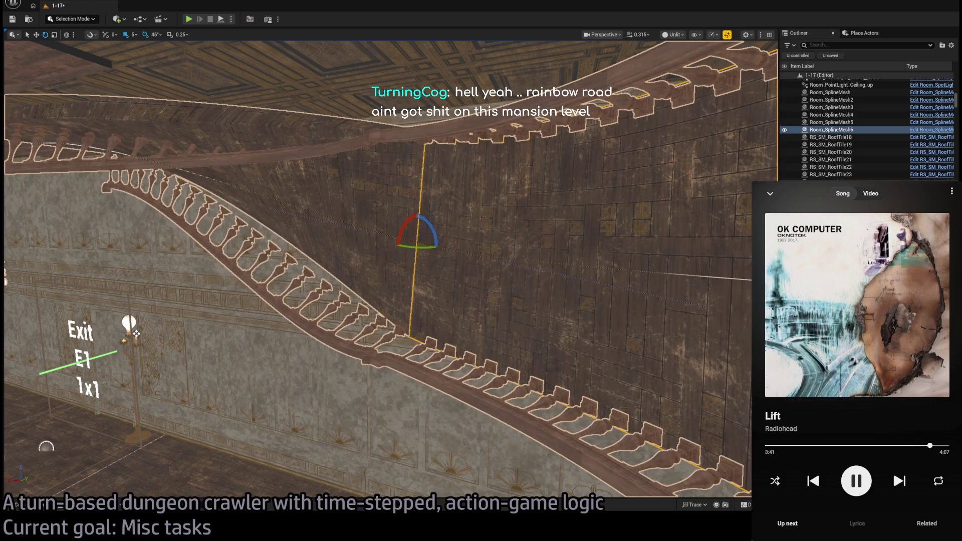
scroll(376, 271, "up", 5)
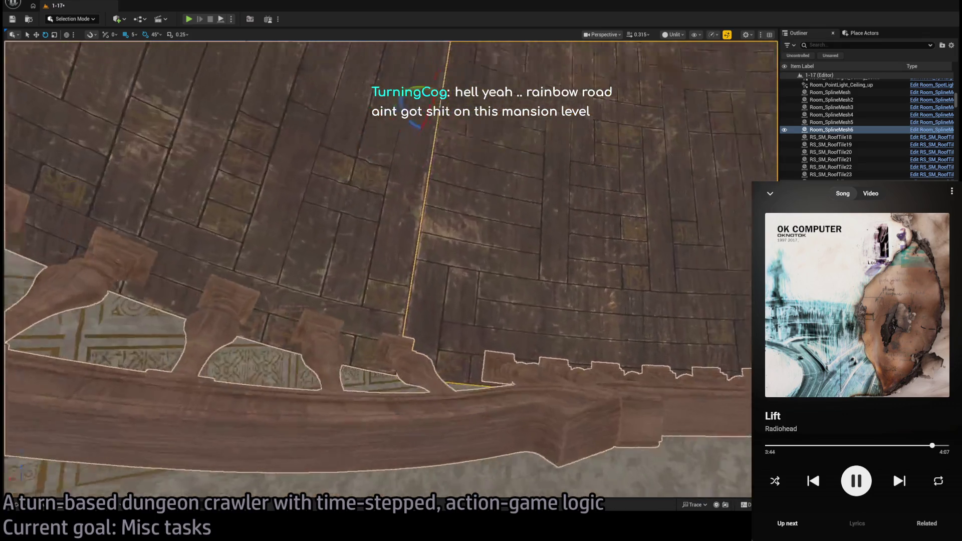
mouse_move(380, 271)
left_mouse_down()
mouse_move(345, 251)
mouse_move(391, 270)
mouse_move(381, 281)
left_mouse_up()
left_click_drag(459, 304, 451, 301)
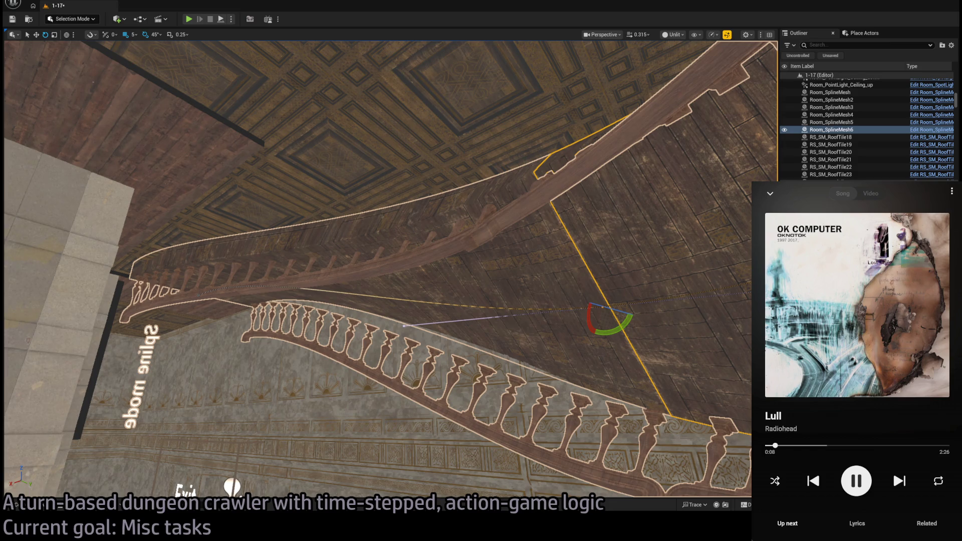
- Select and focus the curved railing spline, then fly around its balusters and the ceiling edge
left_click(381, 251)
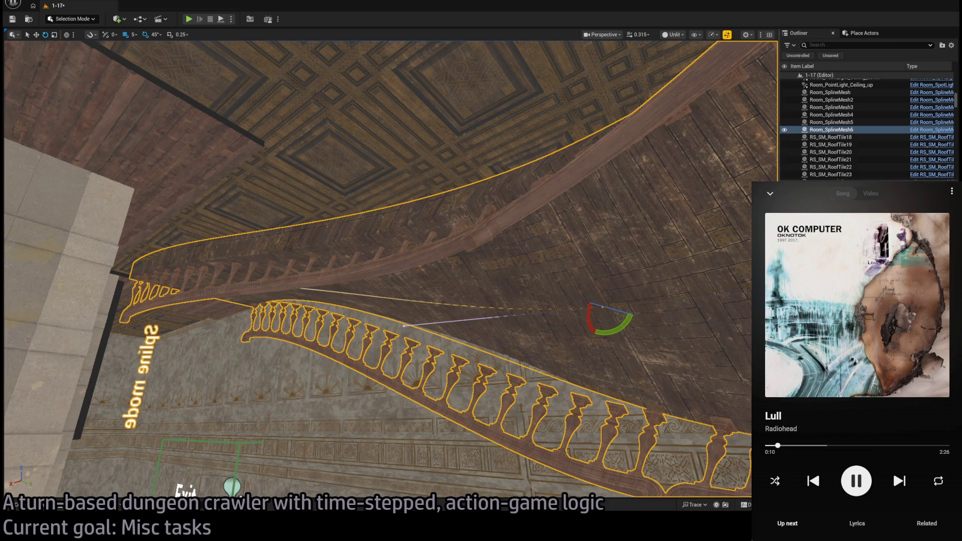
key("f")
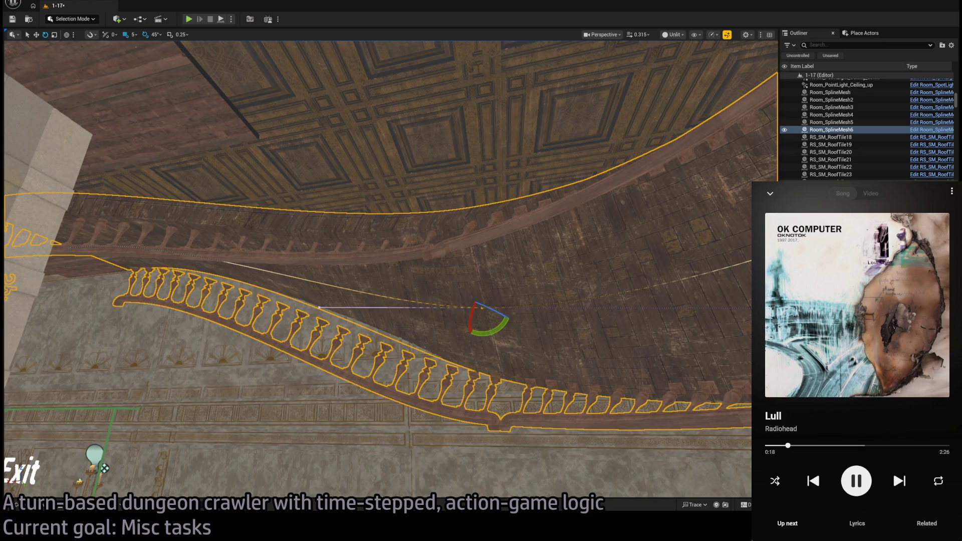
key("q")
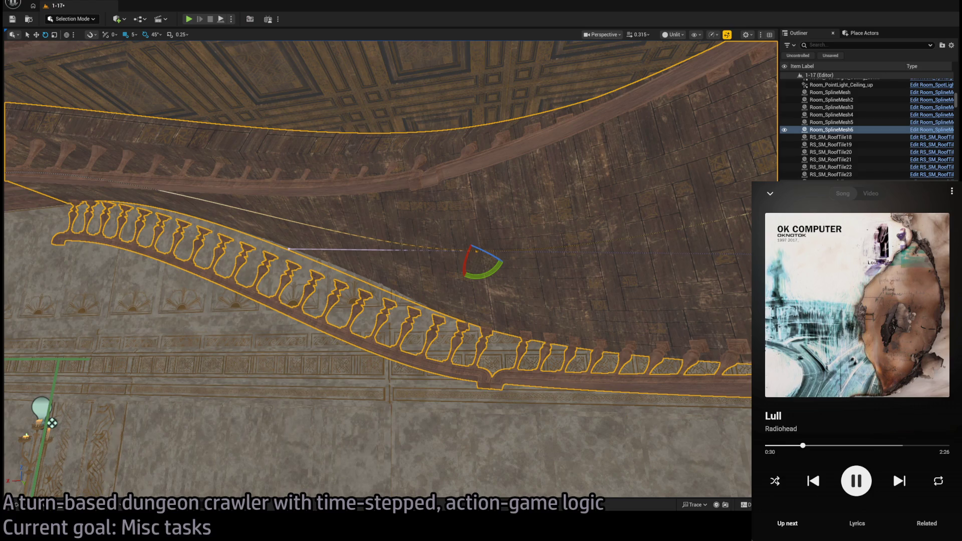
scroll(391, 270, "up", 3)
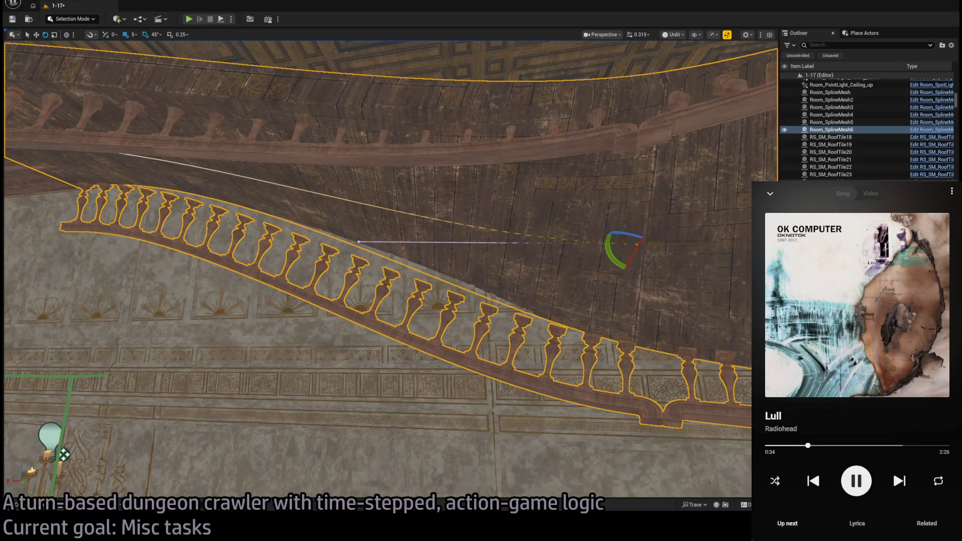
scroll(543, 318, "up", 5)
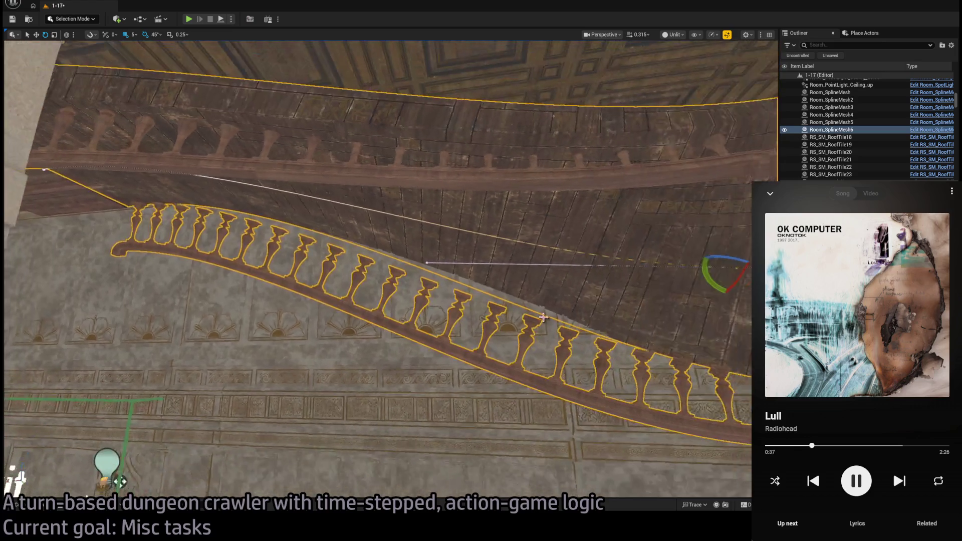
left_click_drag(544, 318, 501, 313)
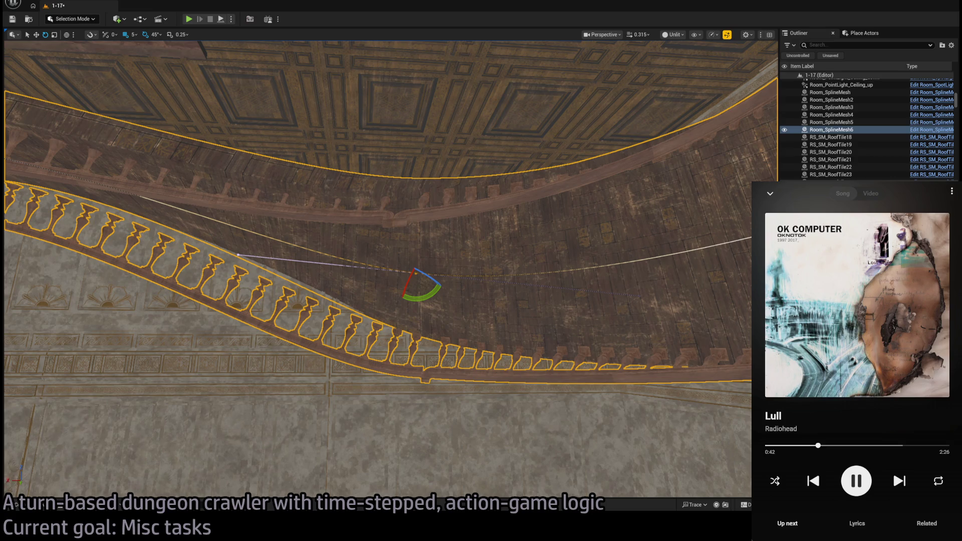
mouse_move(555, 348)
left_mouse_down()
mouse_move(571, 325)
mouse_move(541, 251)
left_mouse_up()
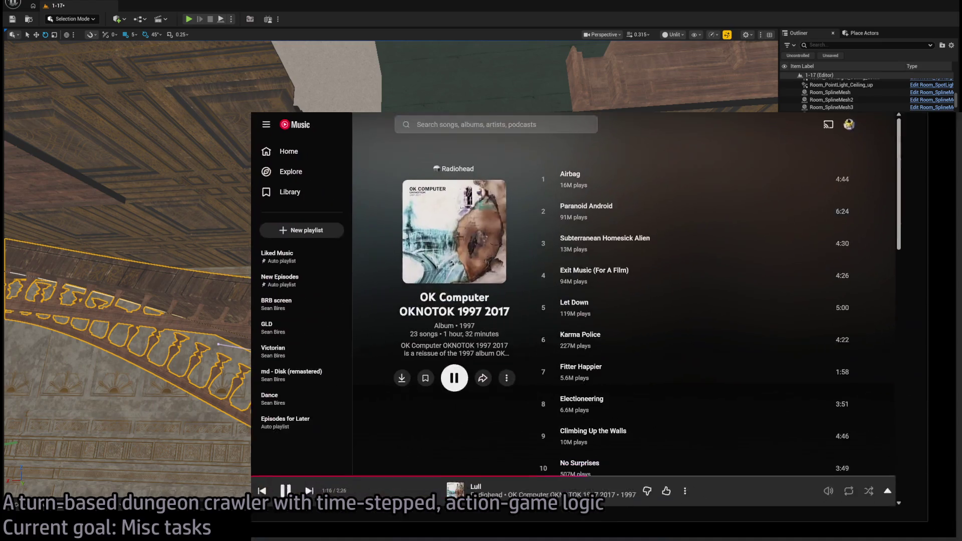
- Open YouTube in a new tab and play the Nightmare Kart beach-level DLC video
key("ctrl+t")
type("y")
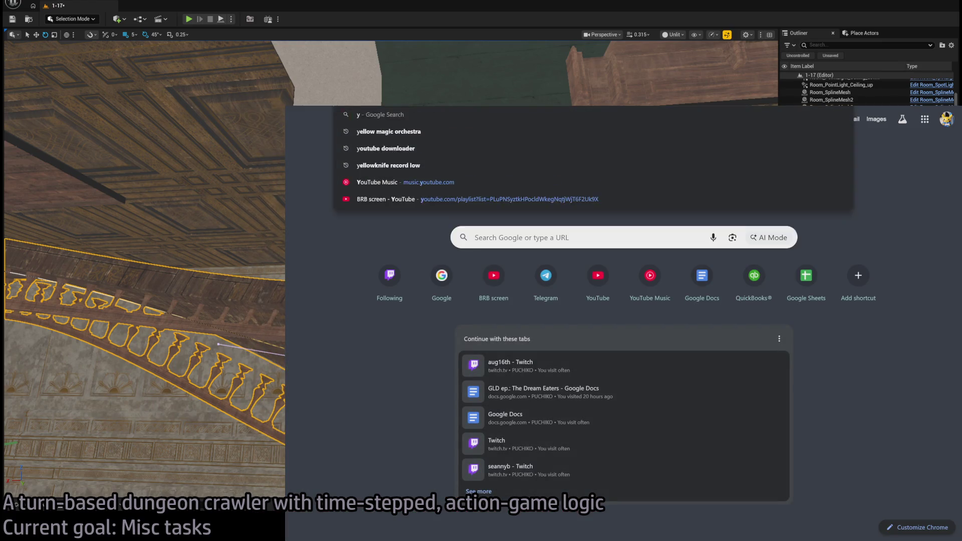
type("yt")
key("Return")
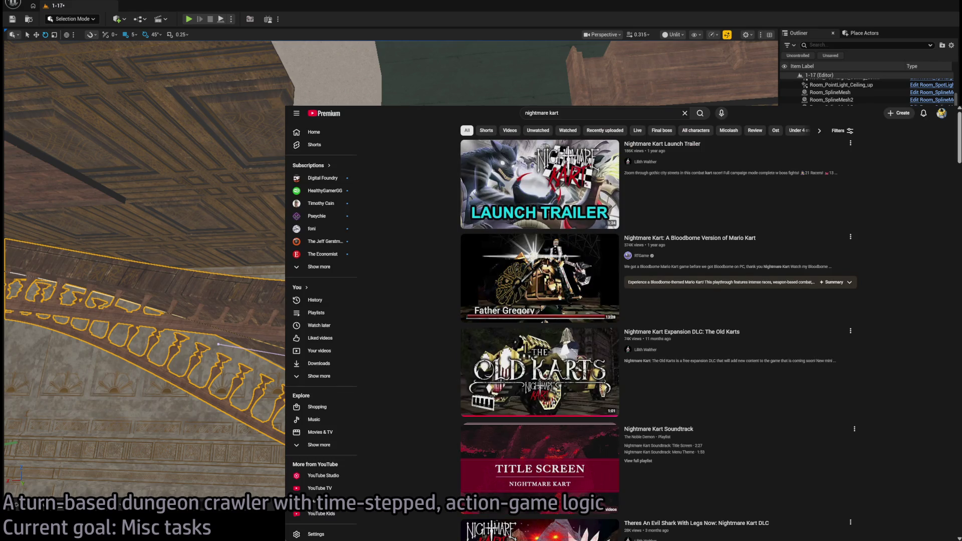
key("ctrl+0")
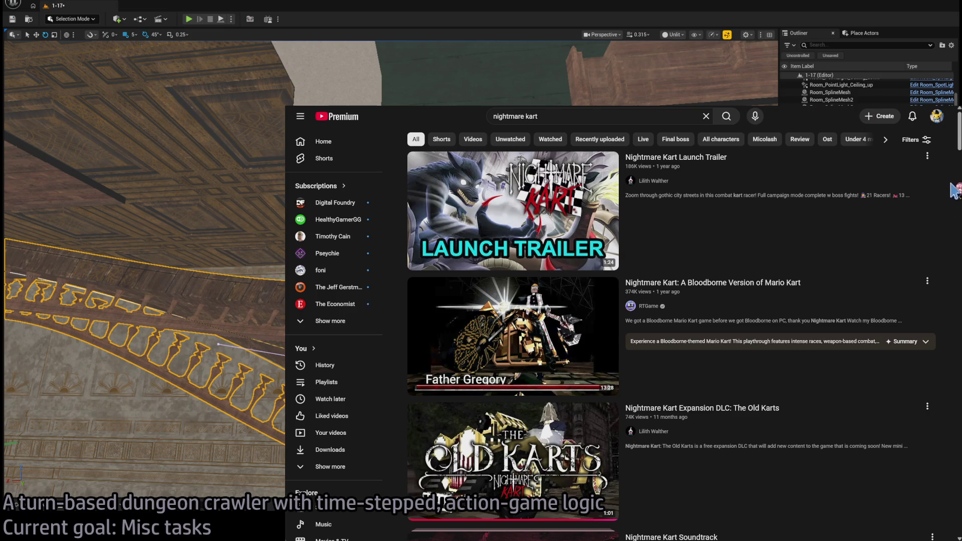
scroll(951, 185, "down", 7)
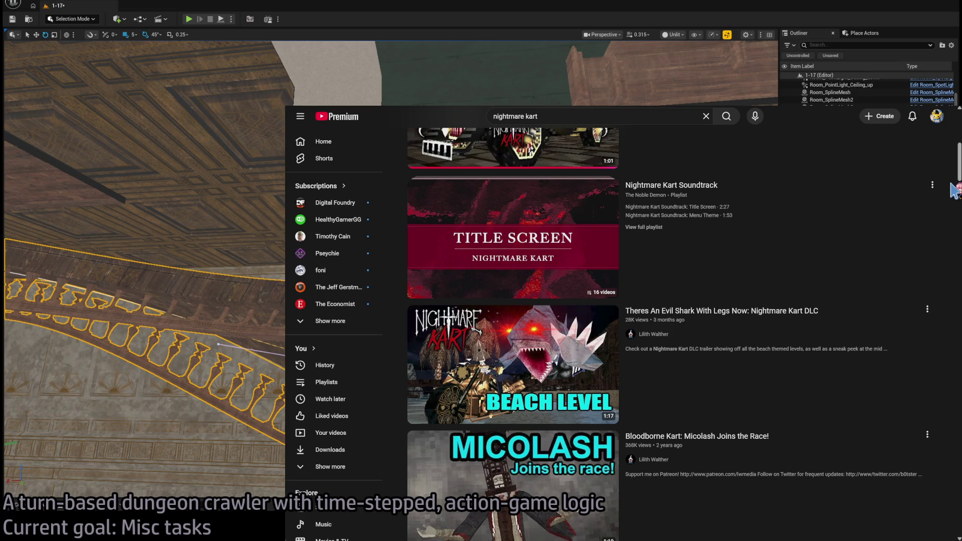
left_click(780, 349)
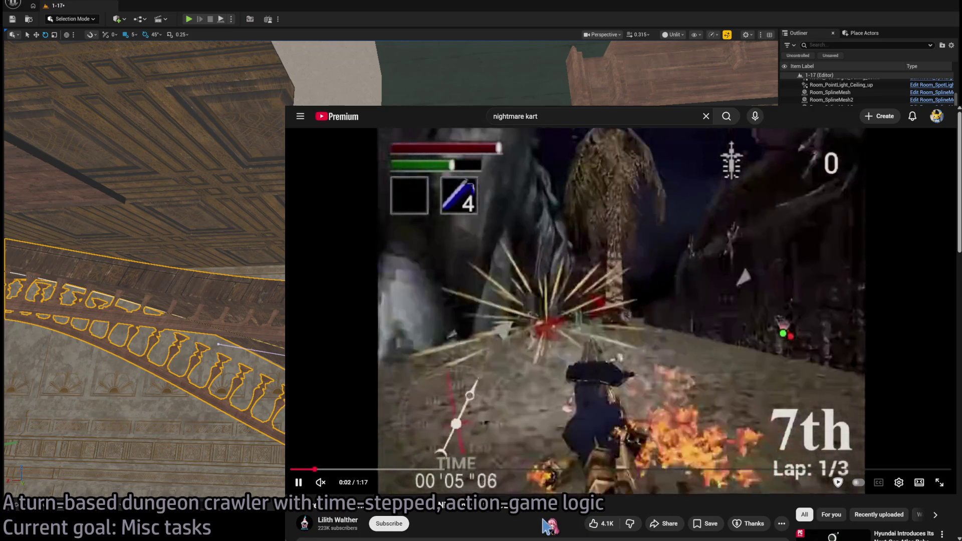
left_click(900, 482)
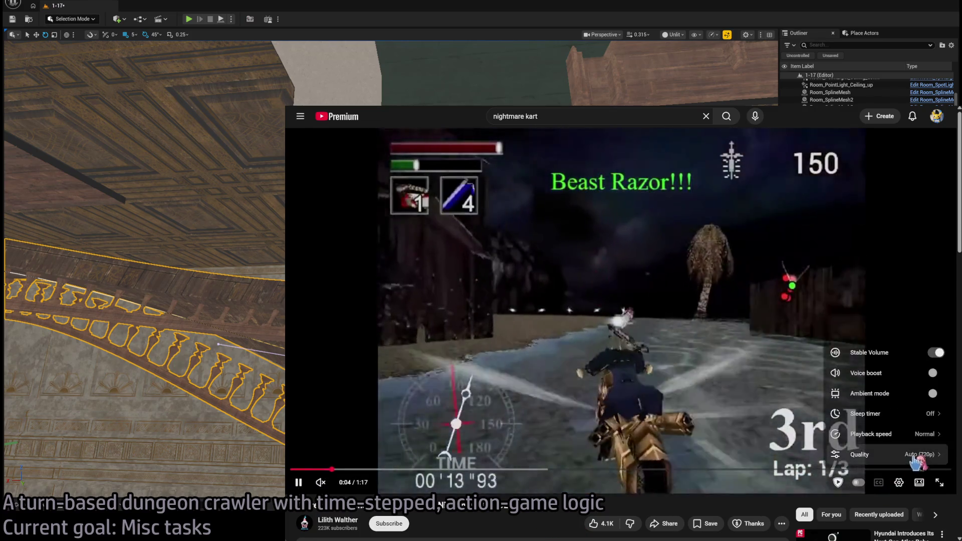
left_click(912, 447)
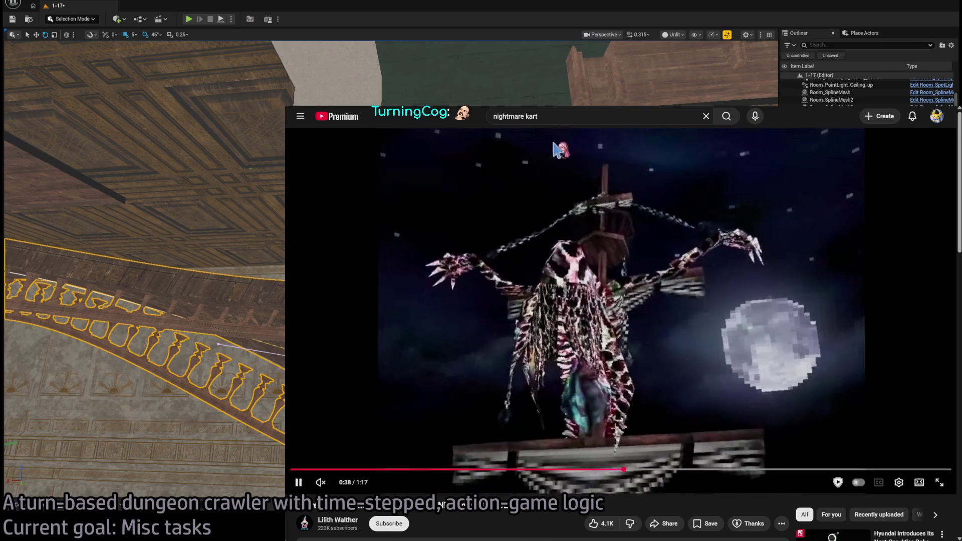
key("ctrl+l")
type("unreal twitter")
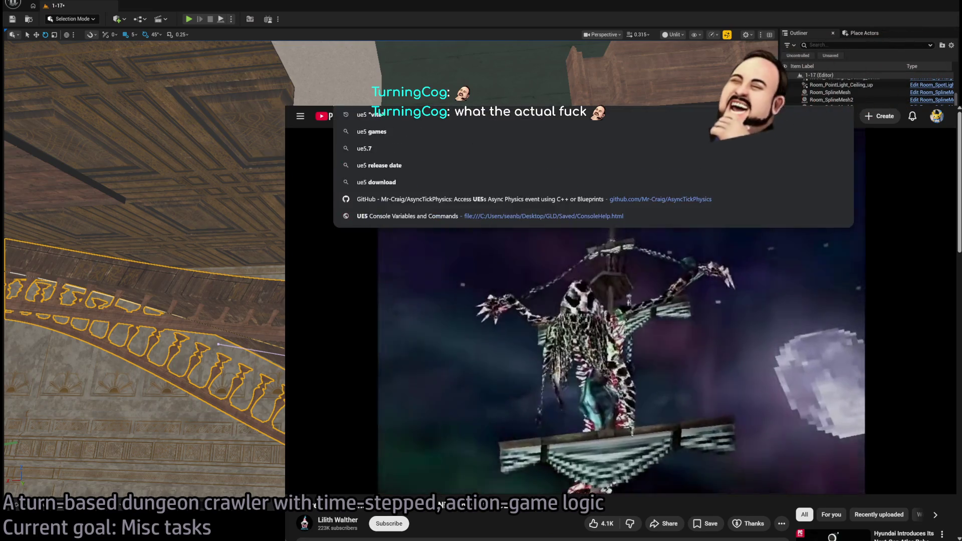
- Open the Unreal Engine 4 Memes profile from the search and show its Media posts
key("Return")
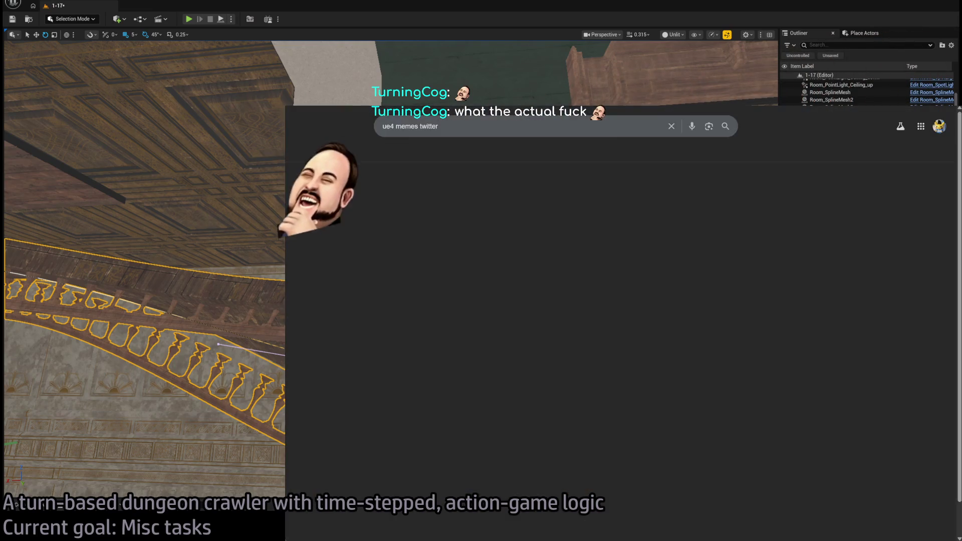
left_click(451, 199)
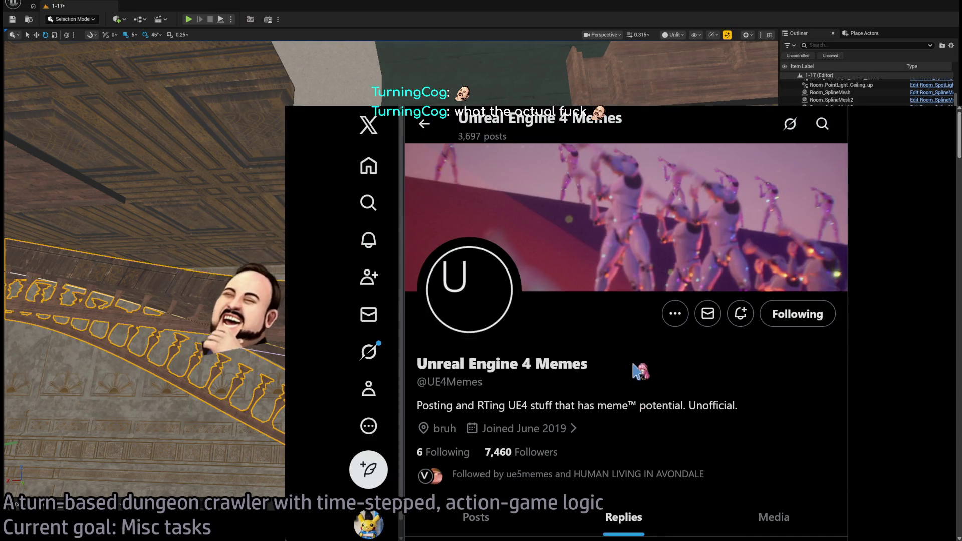
key("ctrl+0")
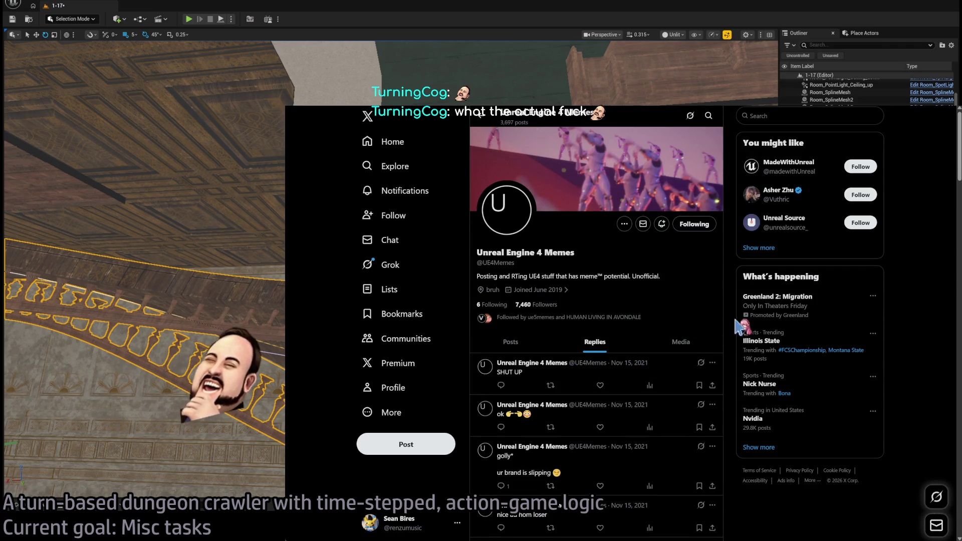
left_click(682, 341)
- View the first media post and the Spawn Sound 2D Blueprint image full size
scroll(701, 278, "down", 1)
scroll(702, 279, "down", 10)
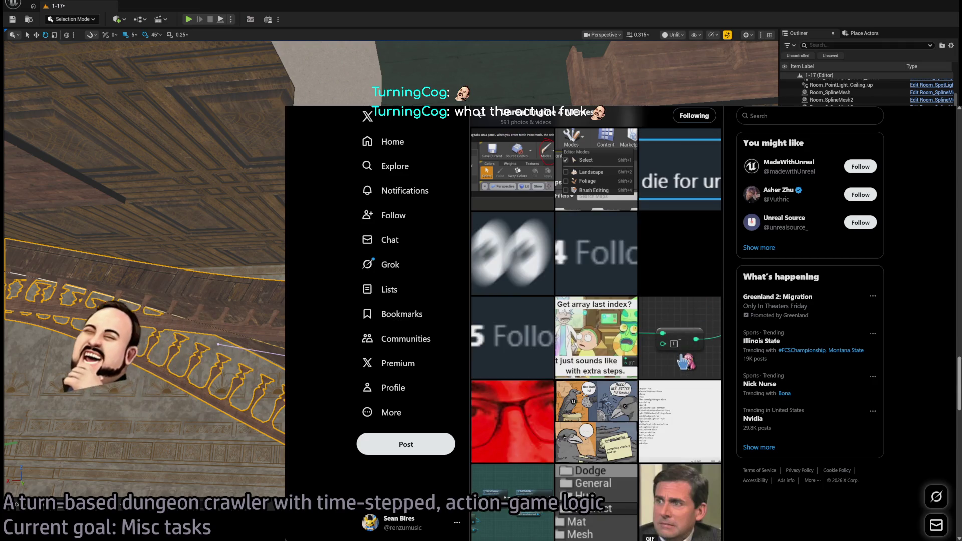
scroll(652, 300, "up", 5)
left_click(589, 309)
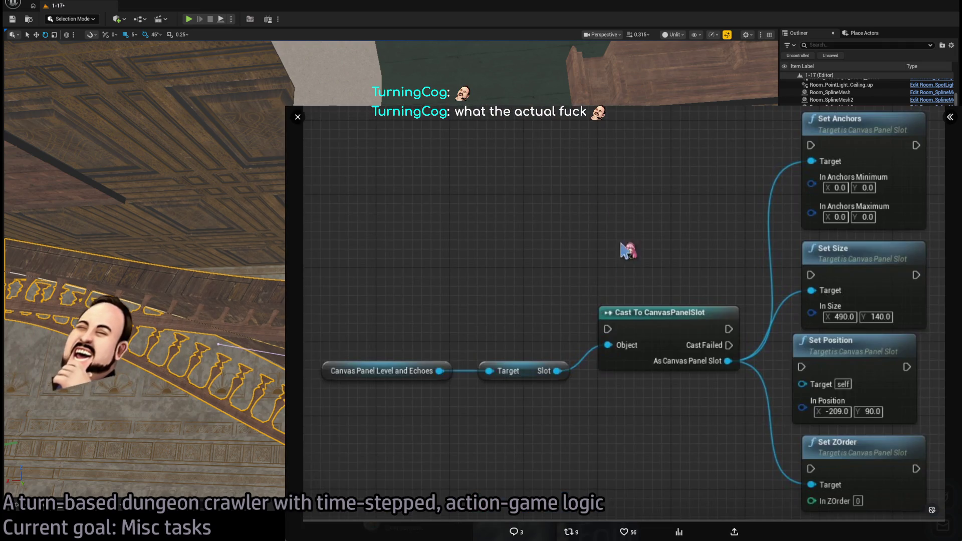
left_click(298, 118)
scroll(608, 290, "up", 3)
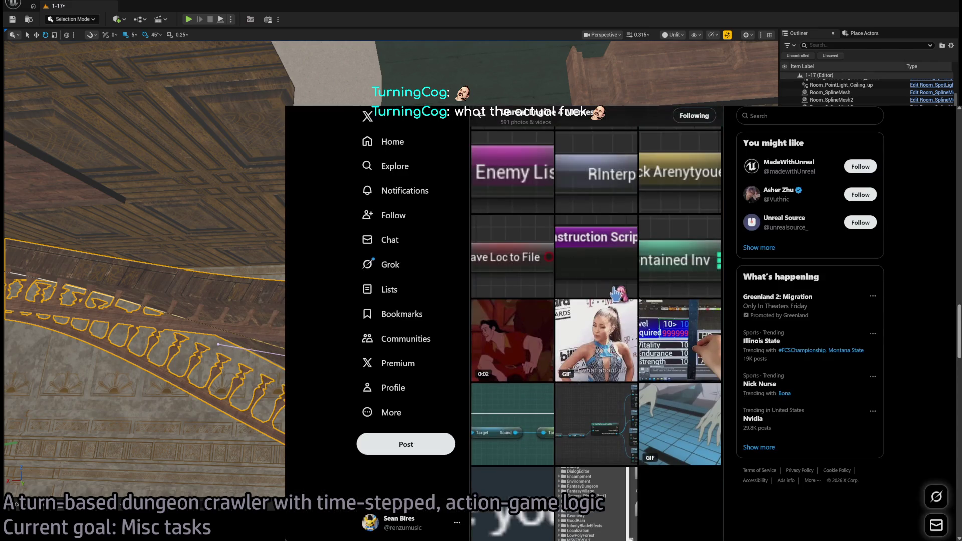
left_click(525, 409)
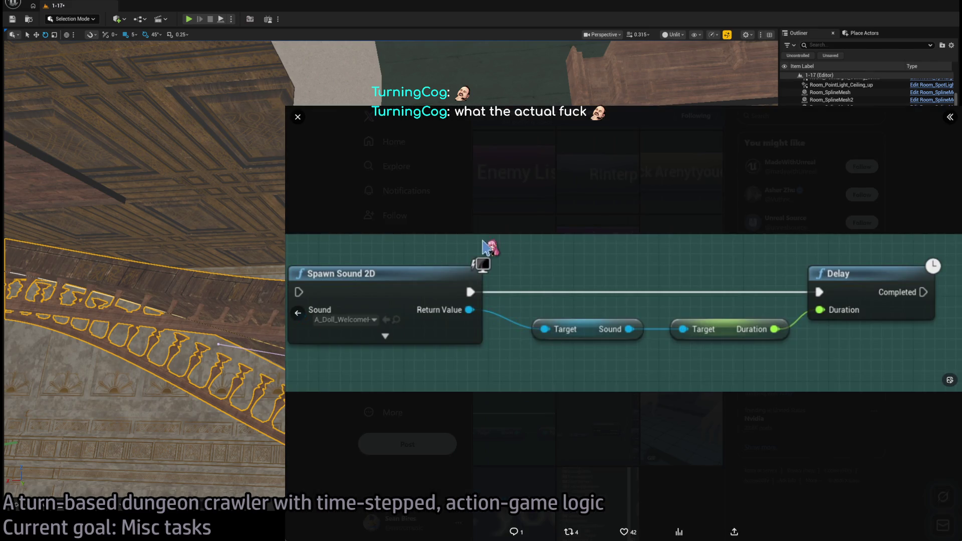
left_click(298, 118)
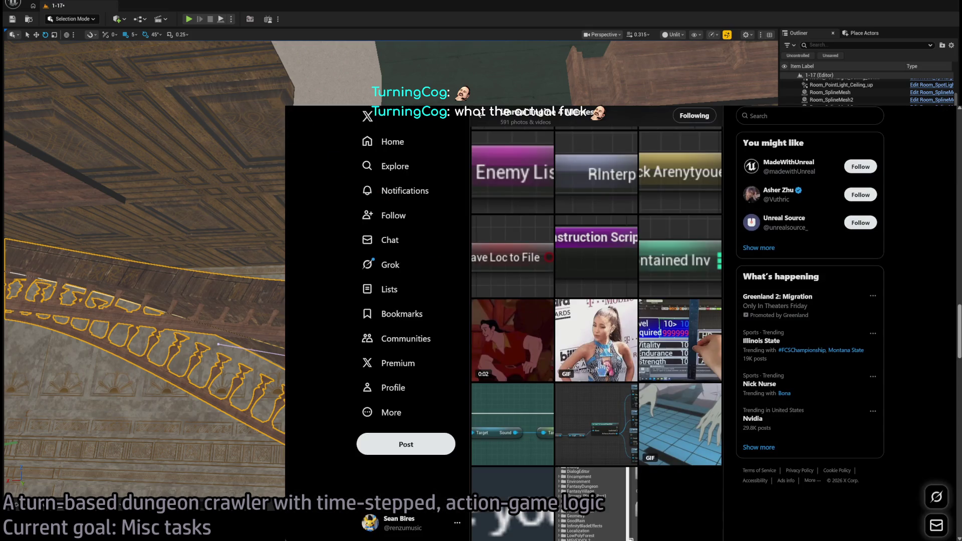
- View the Sprite button image and the misspelled button meme full size
scroll(615, 325, "up", 7)
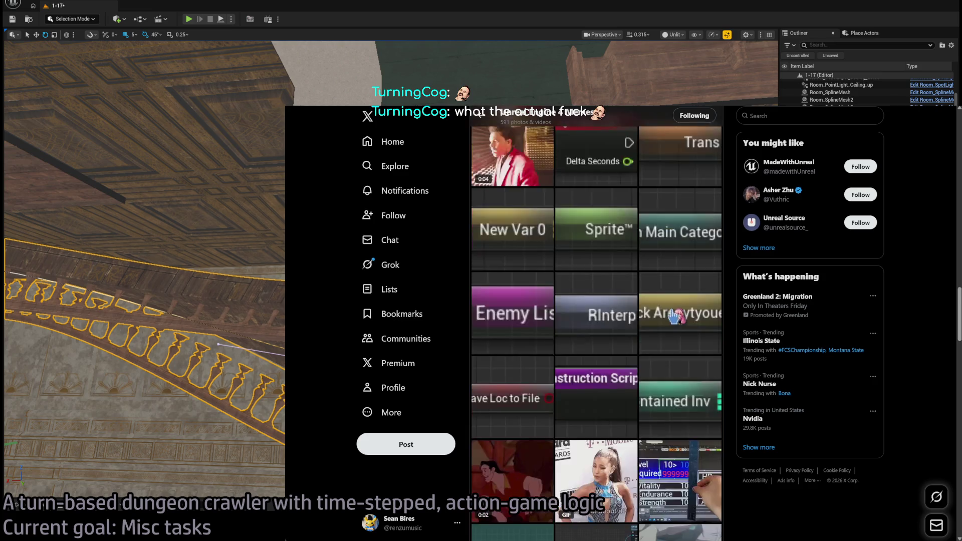
scroll(664, 307, "down", 3)
left_click(604, 312)
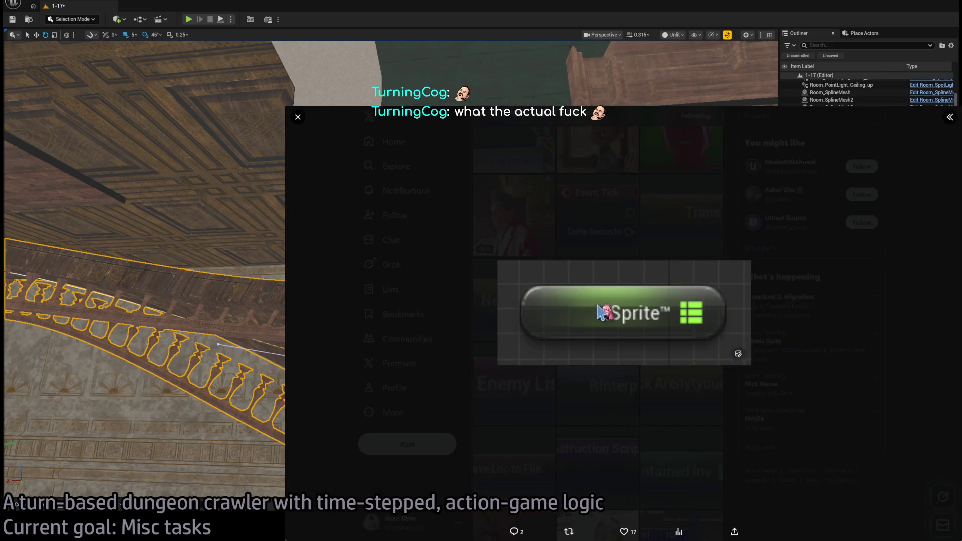
left_click(298, 118)
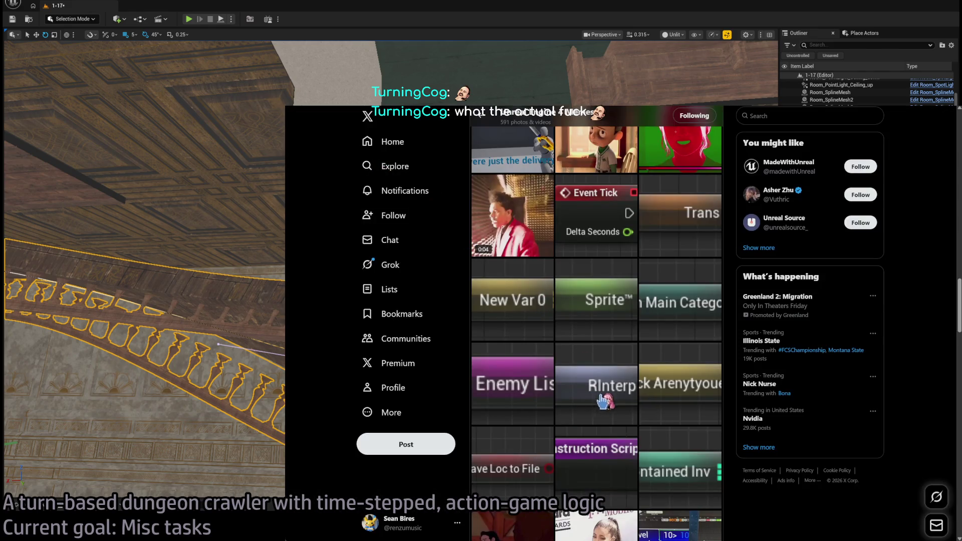
left_click(689, 379)
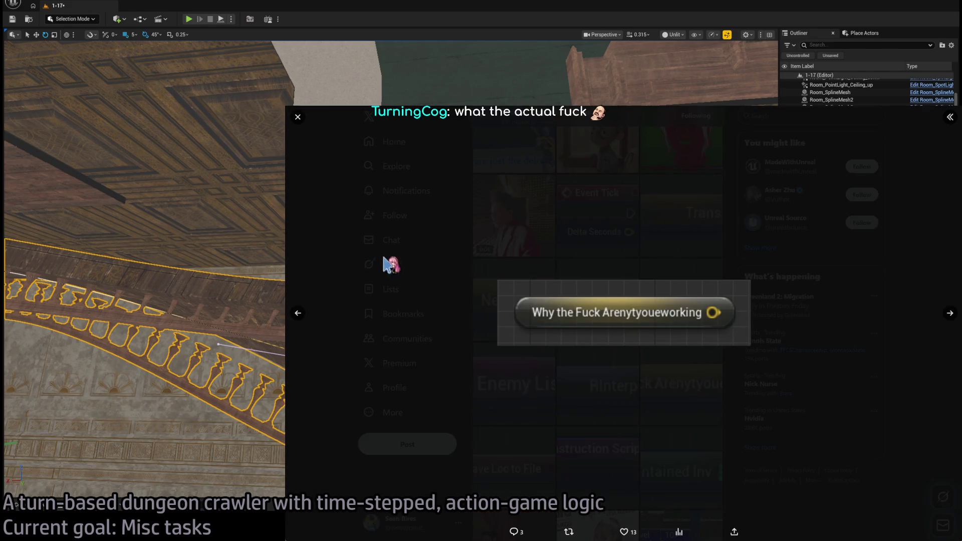
left_click(299, 121)
- Scroll further down and view the Unreal Engine 5 vs UE4 Memes image
scroll(635, 341, "down", 10)
scroll(635, 340, "down", 7)
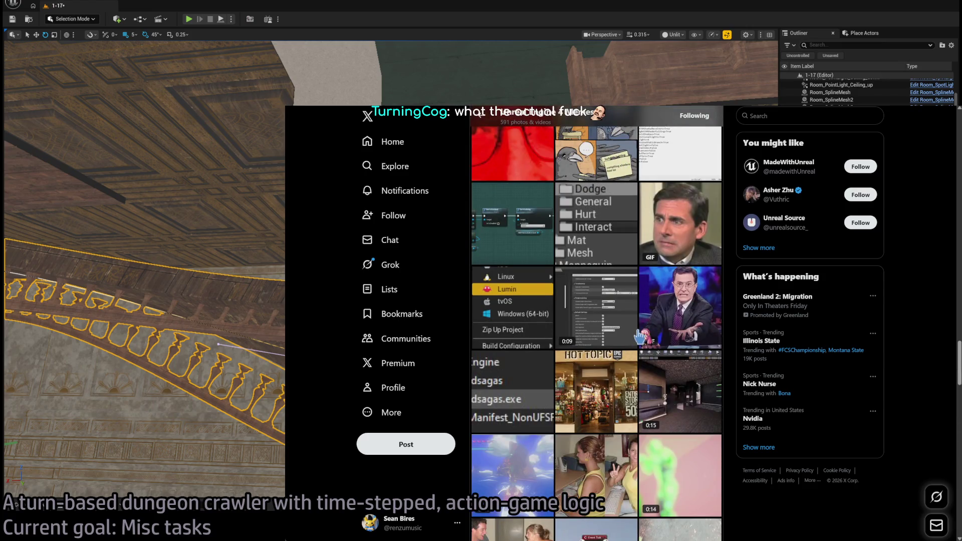
scroll(640, 337, "down", 5)
scroll(661, 346, "down", 5)
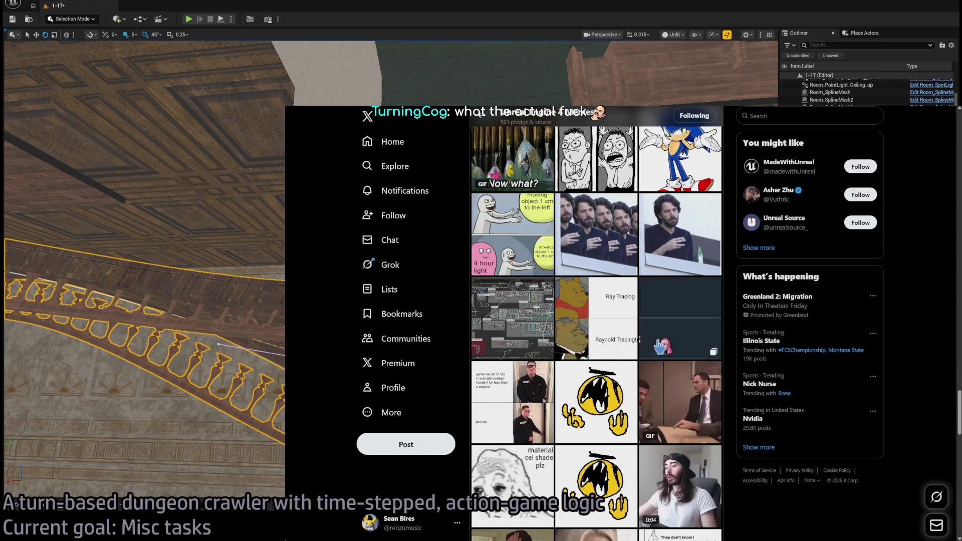
scroll(661, 346, "down", 5)
scroll(632, 341, "down", 10)
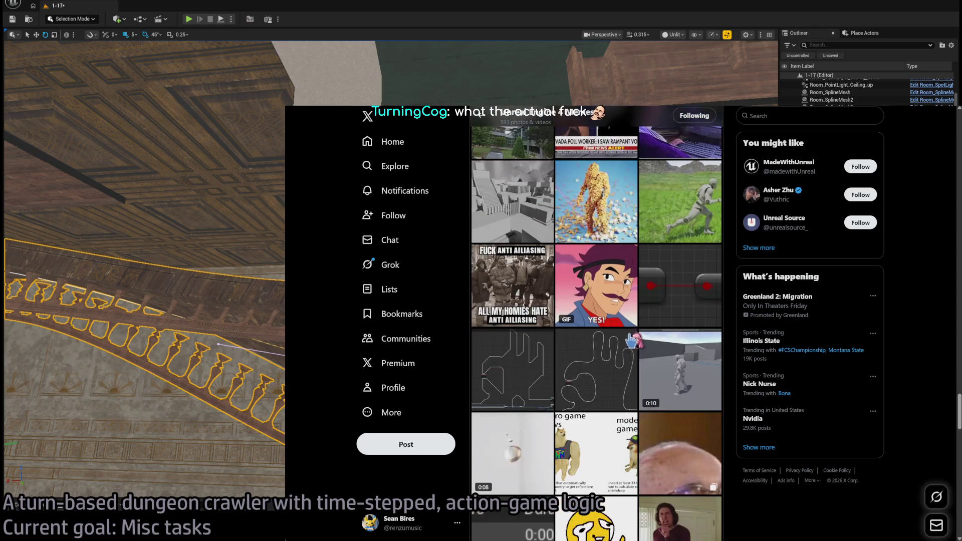
scroll(632, 341, "down", 15)
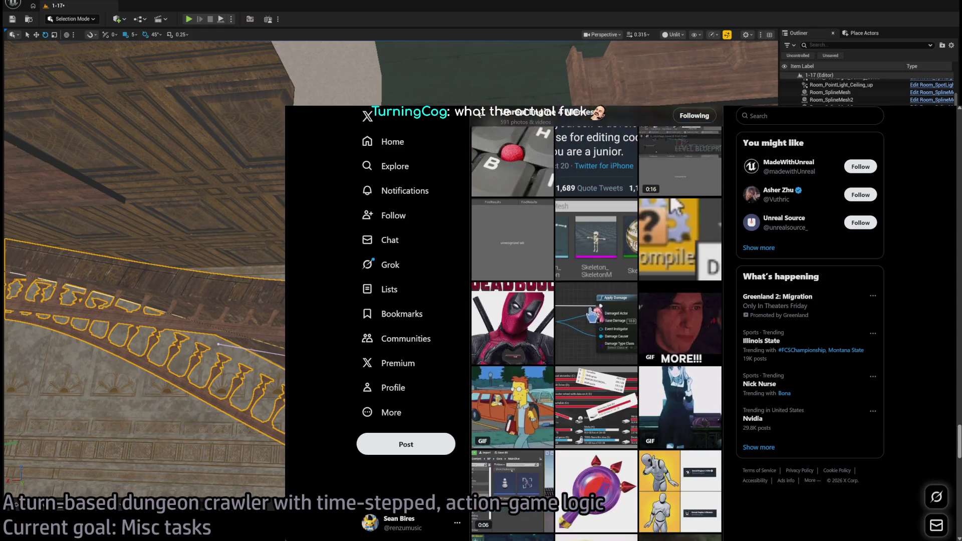
scroll(618, 324, "down", 3)
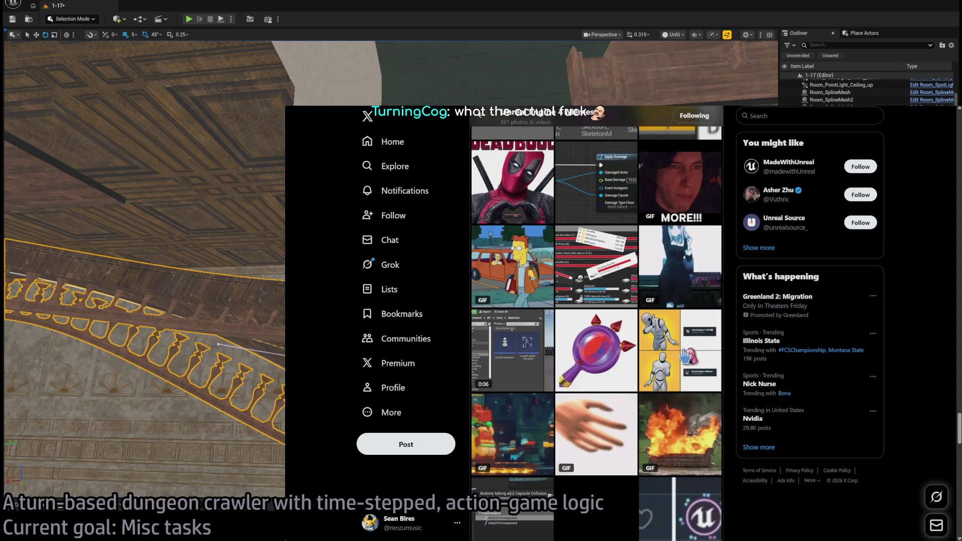
left_click(684, 351)
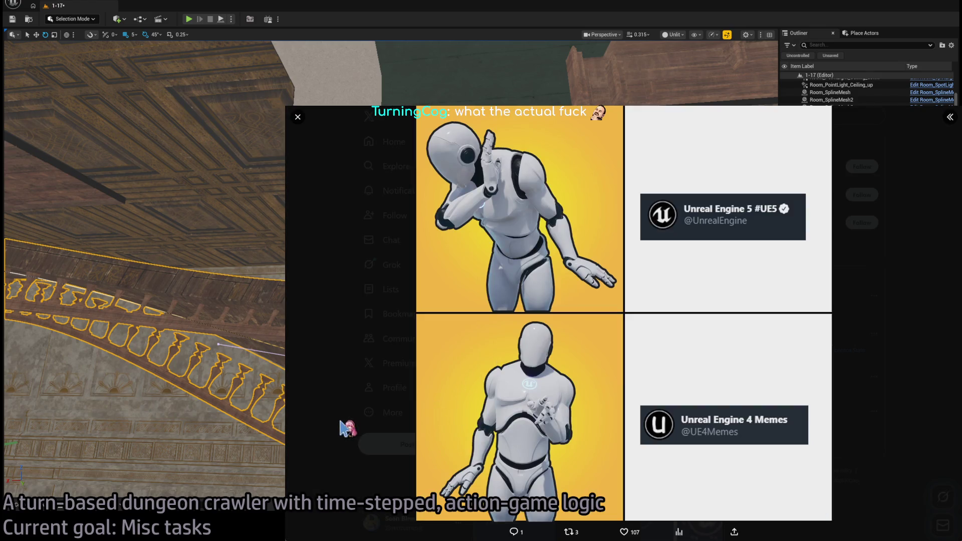
left_click(360, 415)
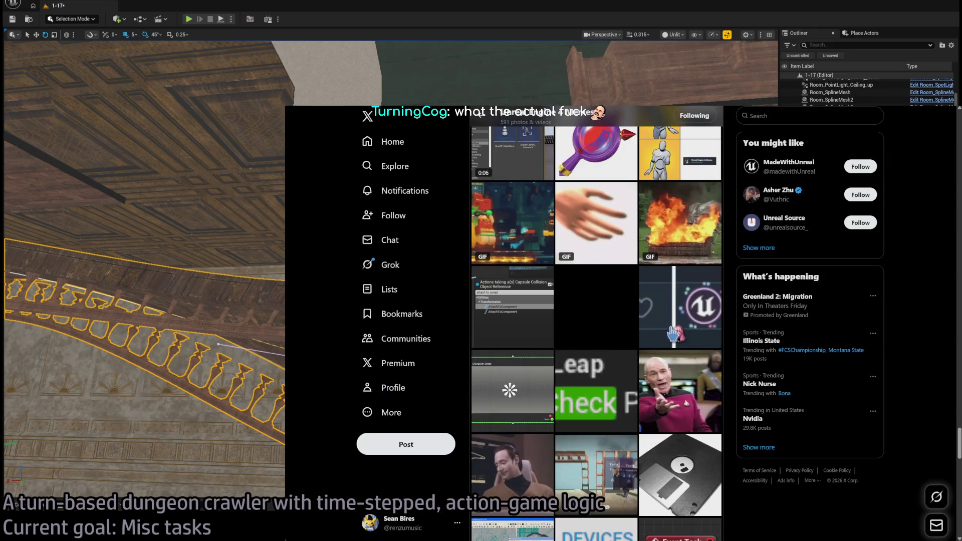
- Scroll on and view the node-graph meme full size
scroll(675, 326, "down", 4)
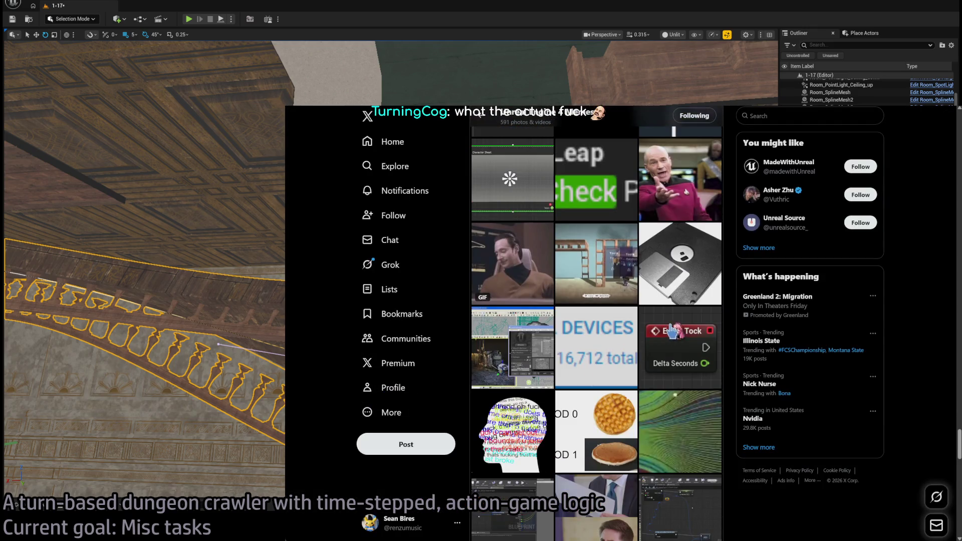
scroll(673, 372, "down", 4)
scroll(672, 371, "down", 10)
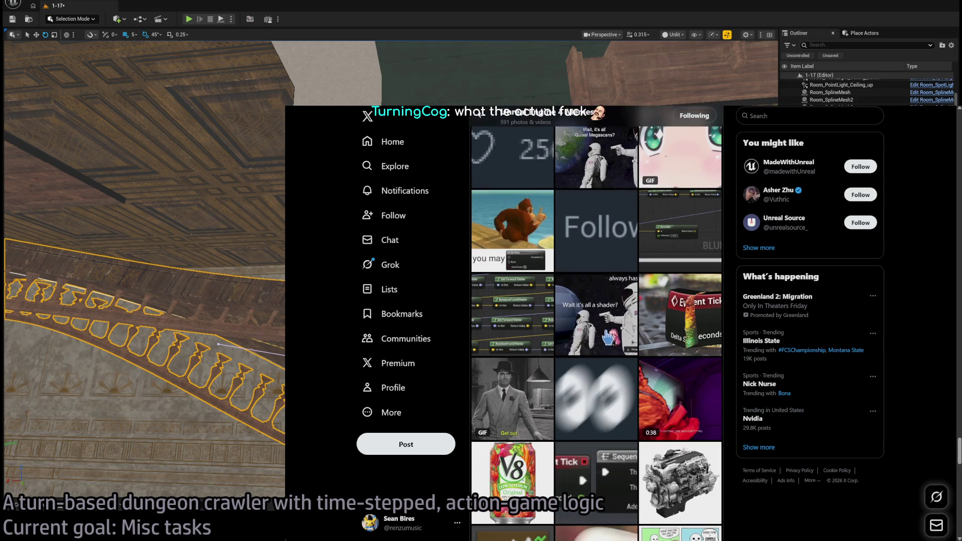
scroll(608, 339, "down", 2)
left_click(533, 275)
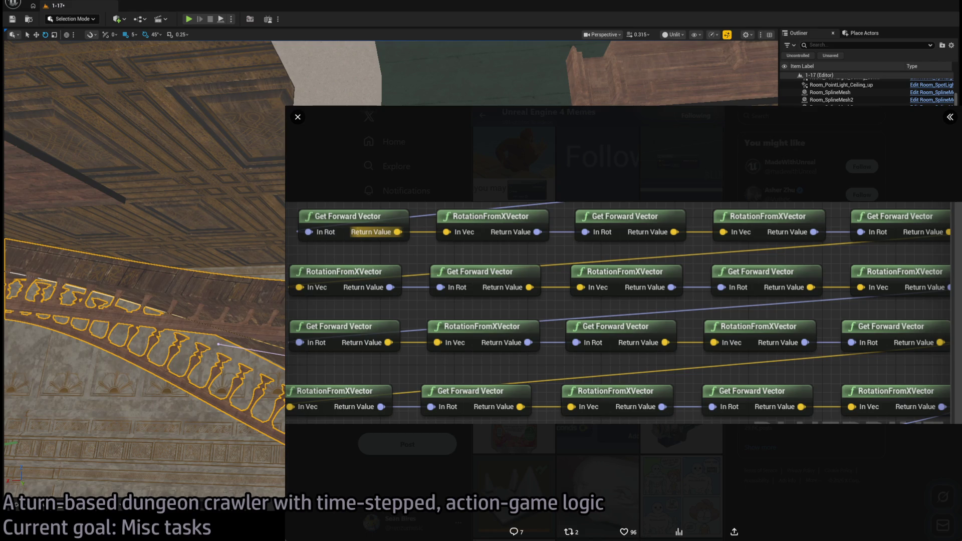
key("Escape")
- View the programmers compiling shaders comic and the LEVEL BLUEPRINT video
scroll(708, 362, "down", 3)
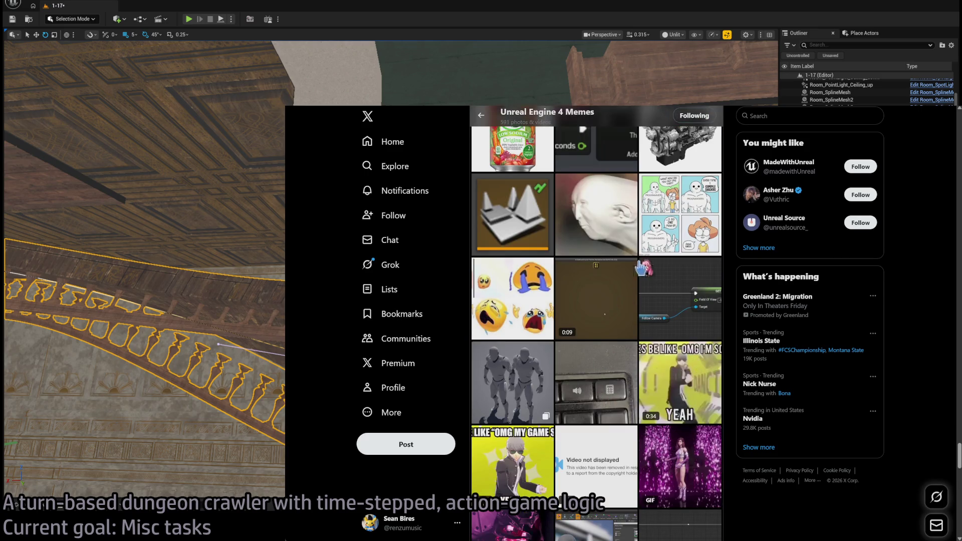
left_click(665, 235)
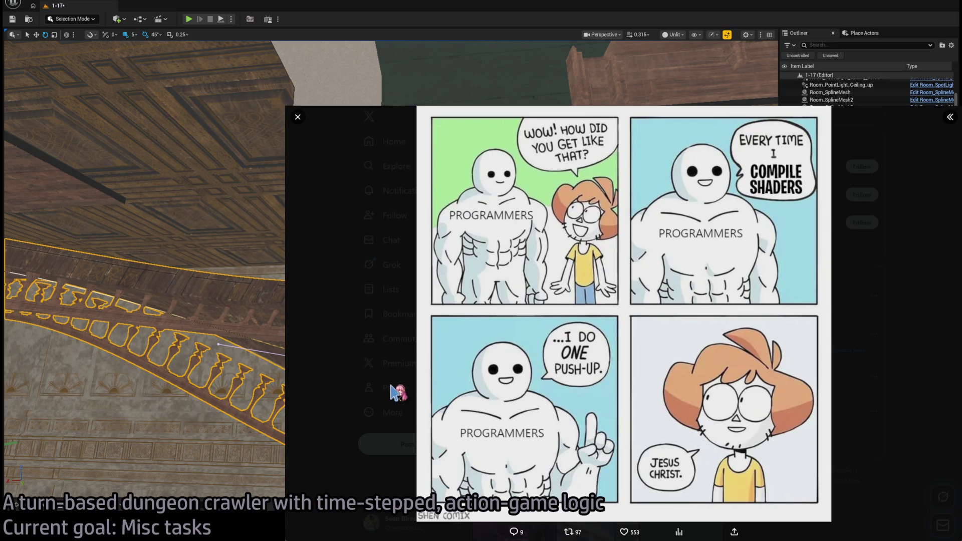
left_click(391, 385)
scroll(524, 316, "down", 5)
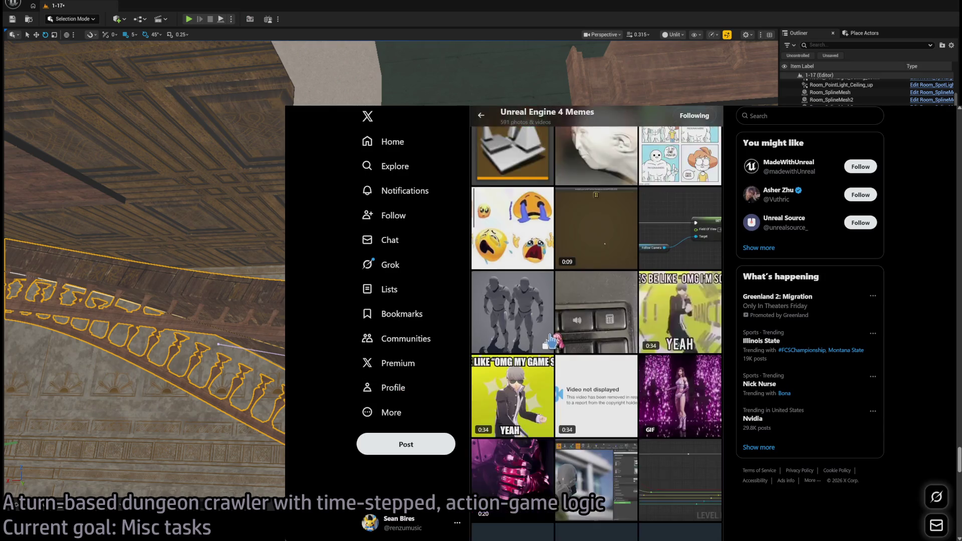
scroll(619, 321, "down", 2)
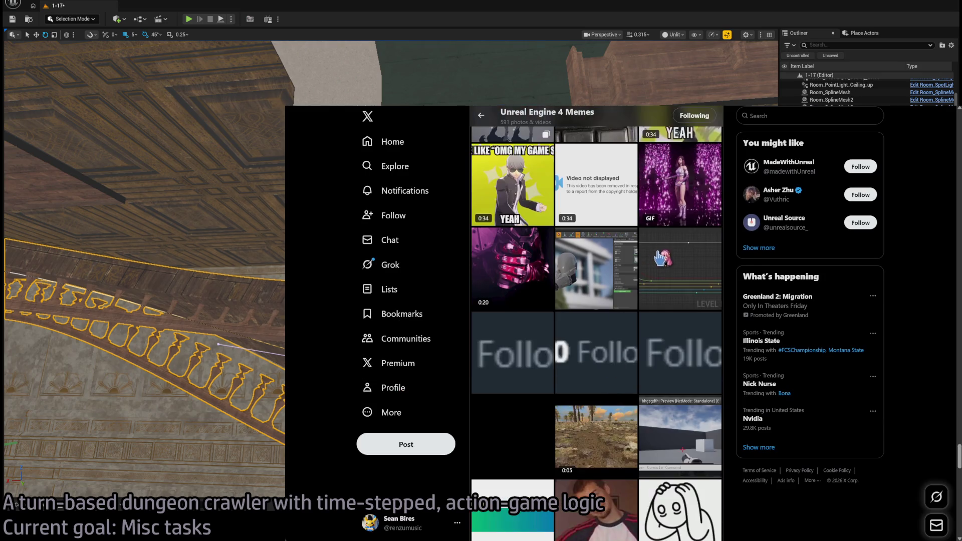
left_click(662, 258)
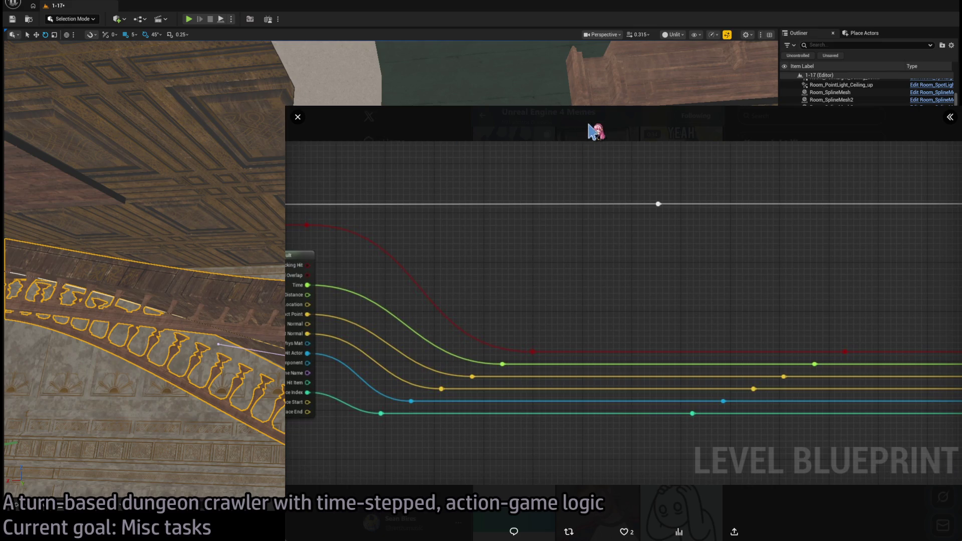
left_click(591, 133)
- Watch the dancing character clip and the Unreal Engine logo video
scroll(614, 353, "down", 10)
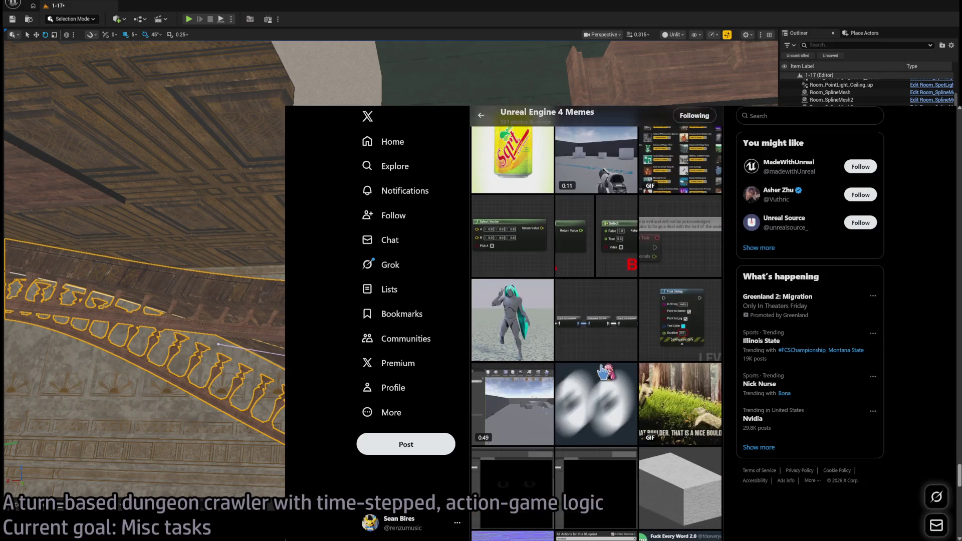
scroll(608, 362, "up", 4)
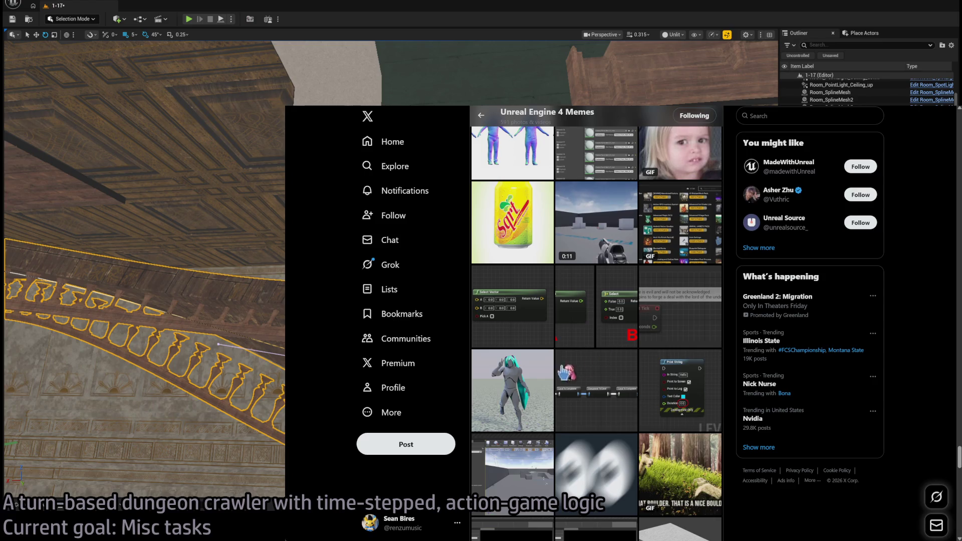
left_click(534, 397)
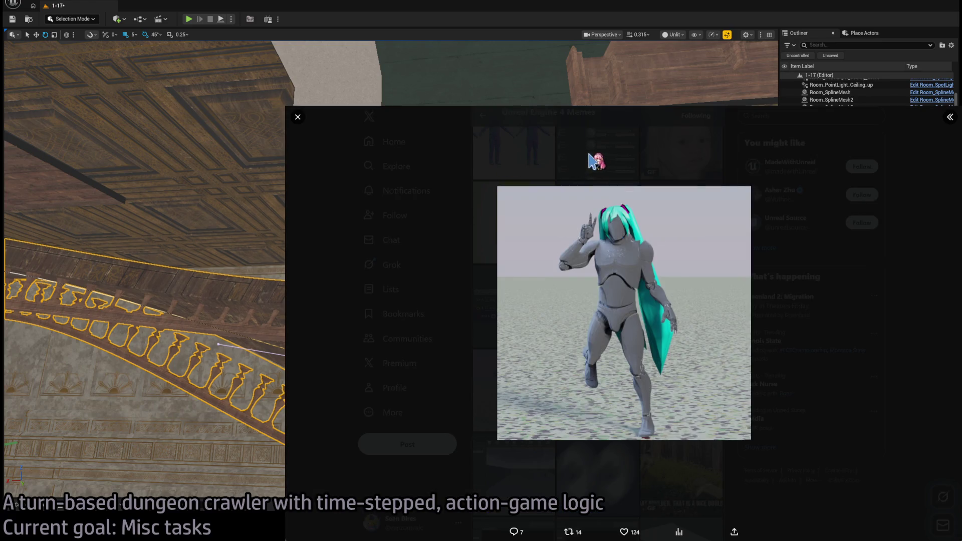
left_click(596, 161)
scroll(551, 250, "down", 10)
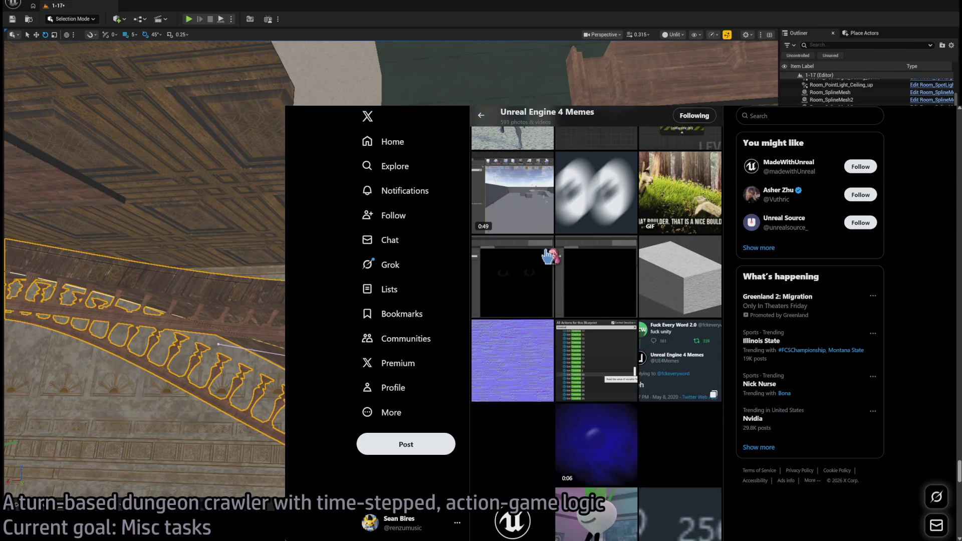
scroll(511, 270, "up", 3)
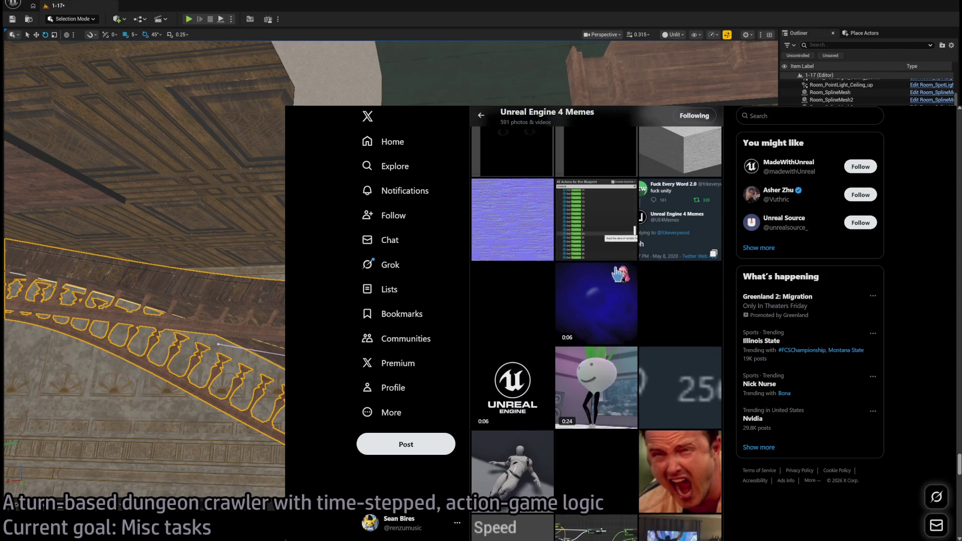
scroll(619, 273, "down", 5)
left_click(530, 184)
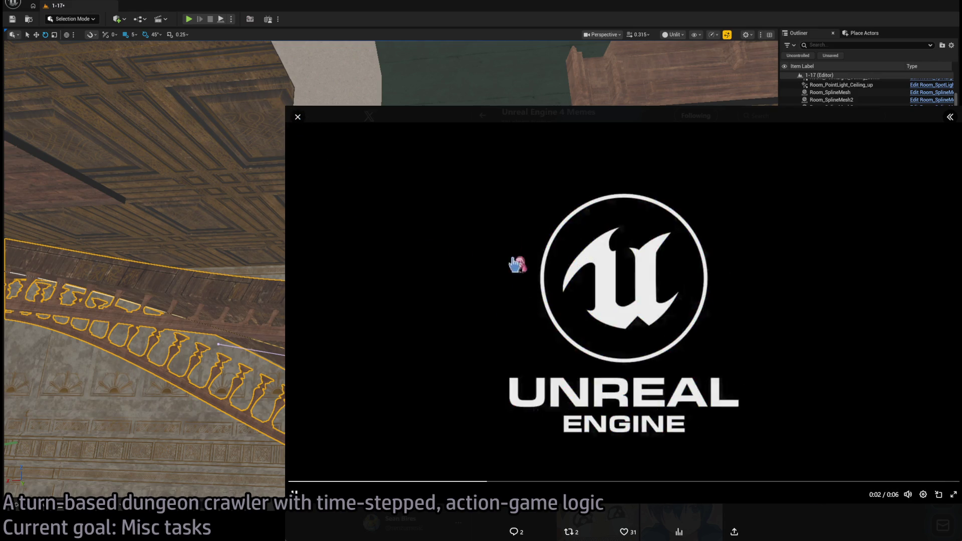
left_click(298, 118)
- View the 'unreal memes but with raytracing' image full size
scroll(544, 284, "down", 2)
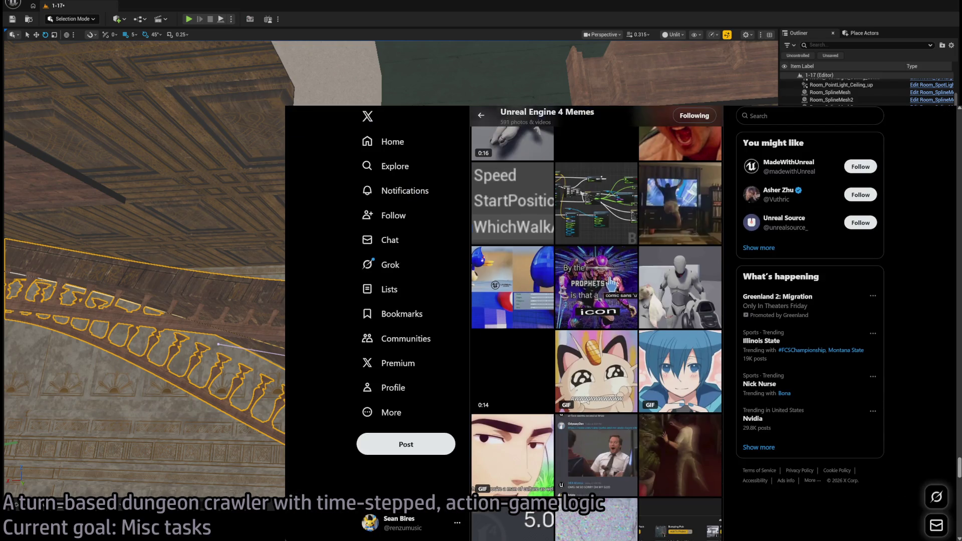
scroll(612, 284, "down", 5)
scroll(612, 284, "down", 6)
scroll(550, 295, "up", 4)
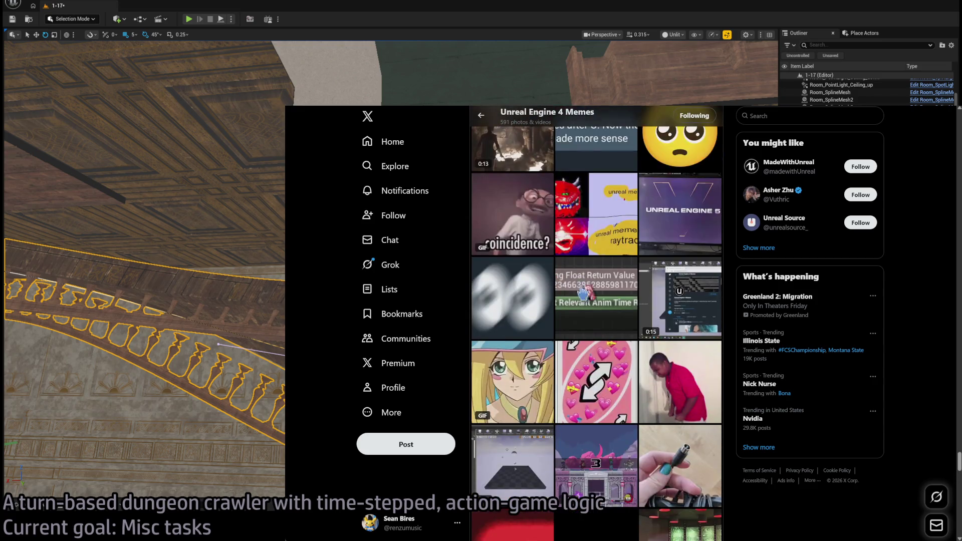
left_click(595, 219)
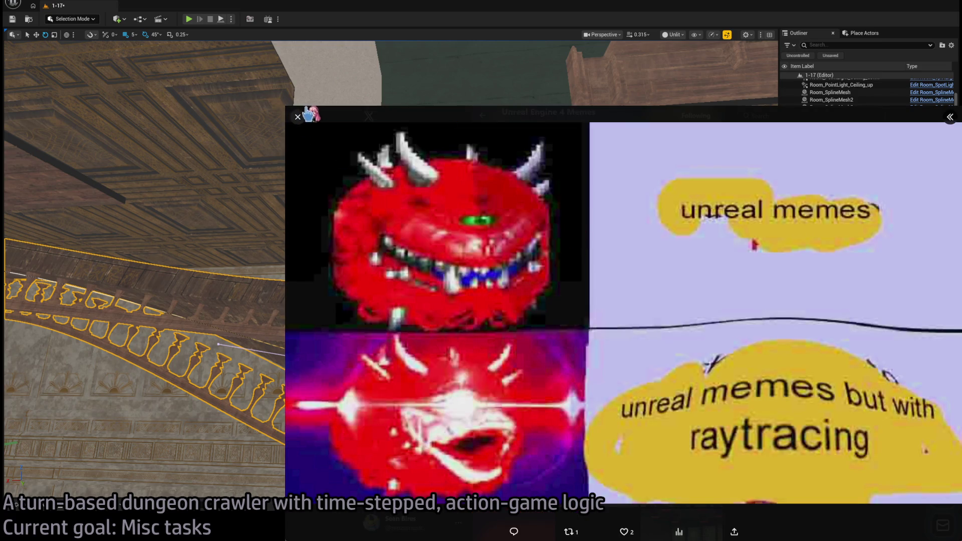
left_click(297, 120)
- Find the For Loop and Branch blueprint meme and open it full size
scroll(581, 299, "up", 10)
scroll(581, 300, "down", 8)
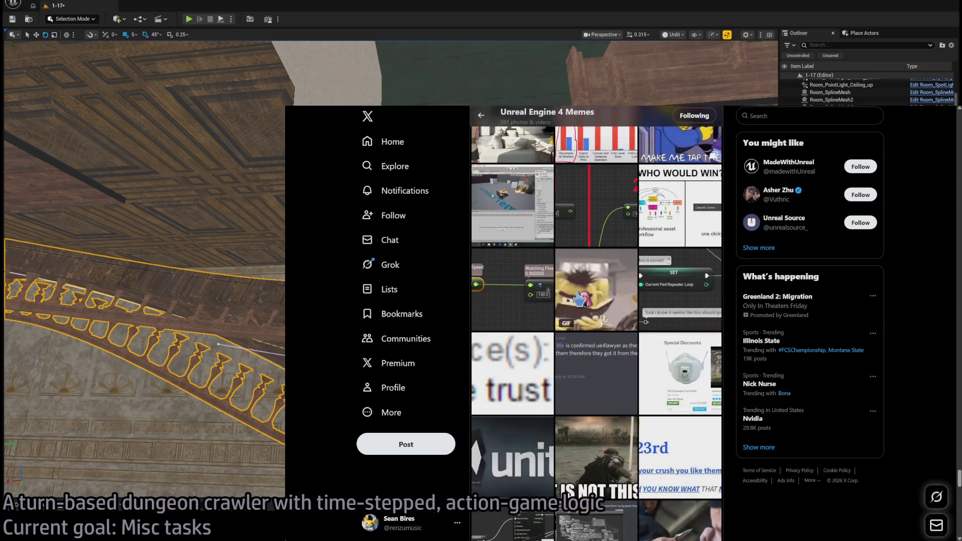
scroll(627, 365, "up", 4)
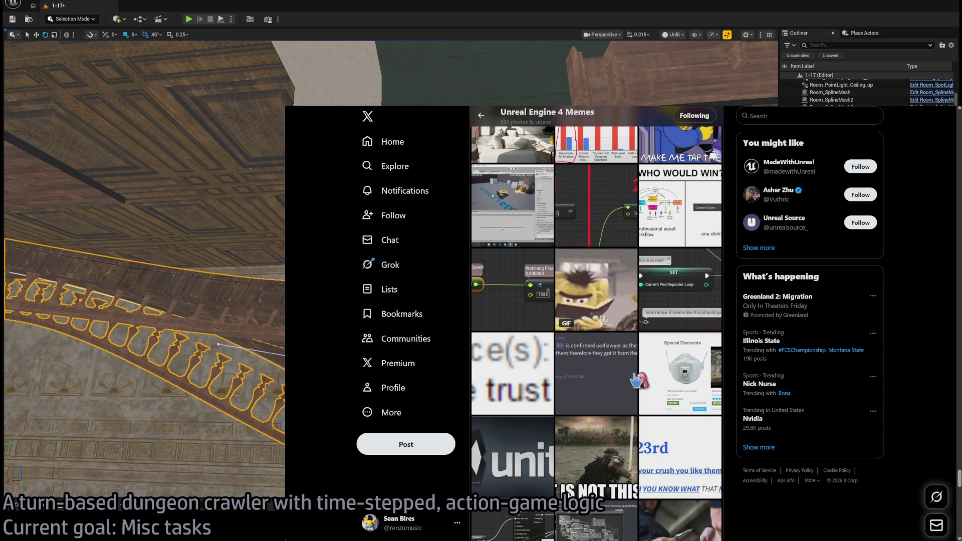
scroll(637, 381, "down", 7)
scroll(640, 377, "up", 6)
left_click(677, 227)
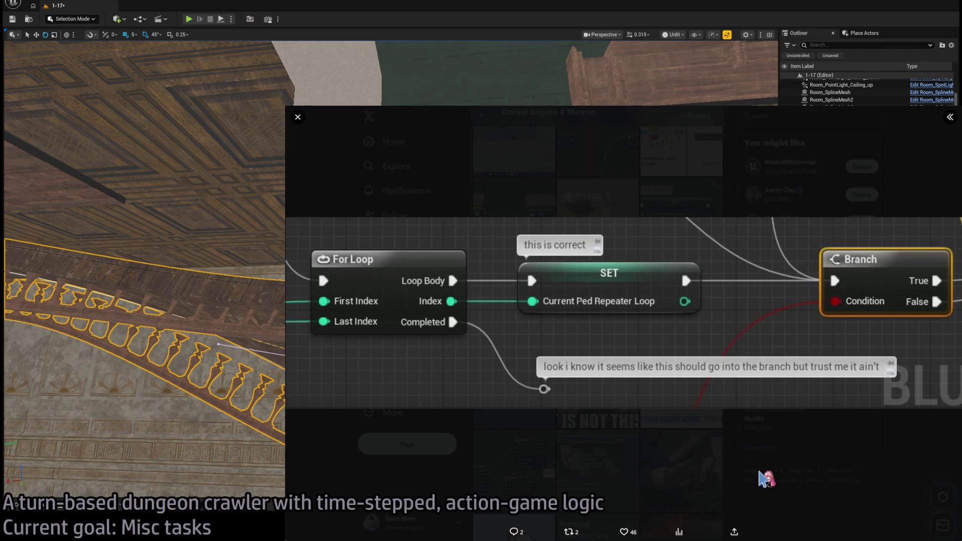
left_click(805, 467)
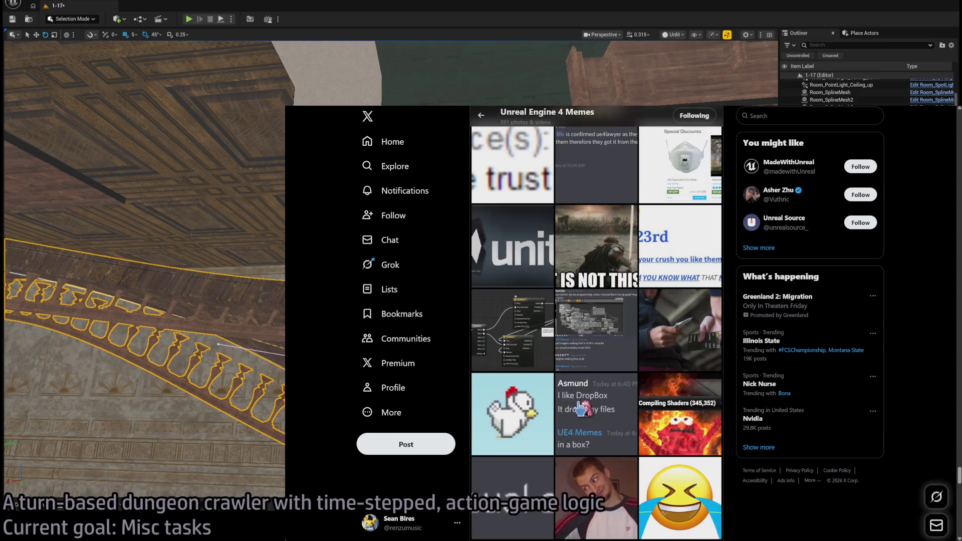
left_click(608, 336)
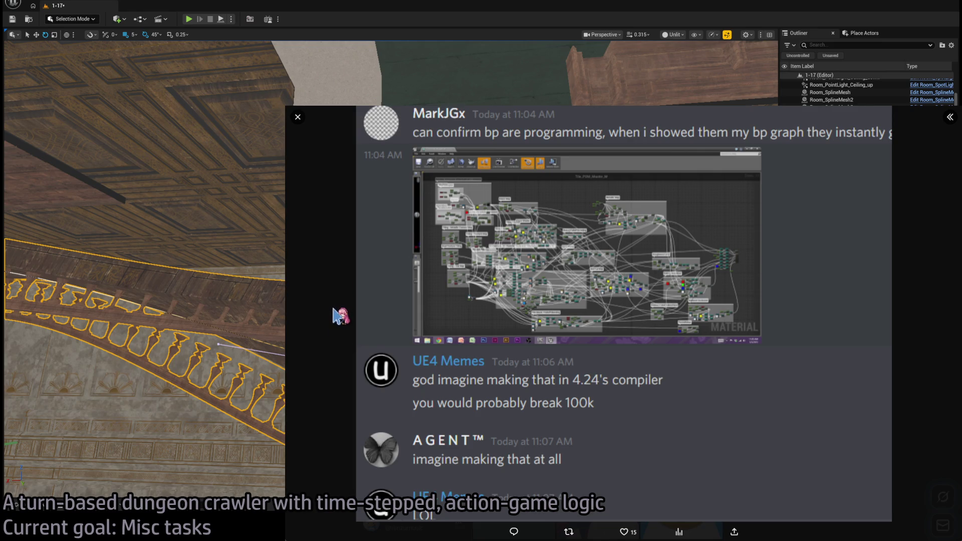
key("Escape")
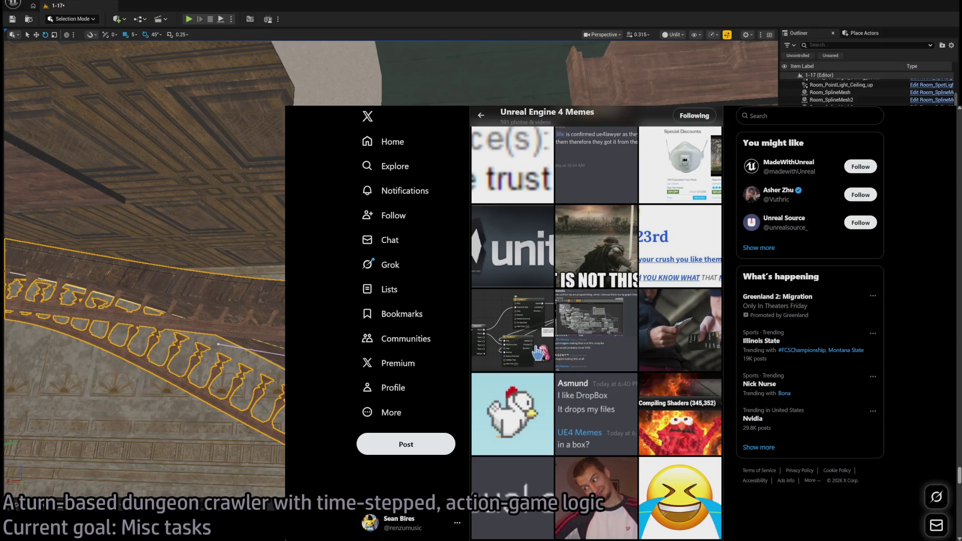
scroll(542, 325, "down", 10)
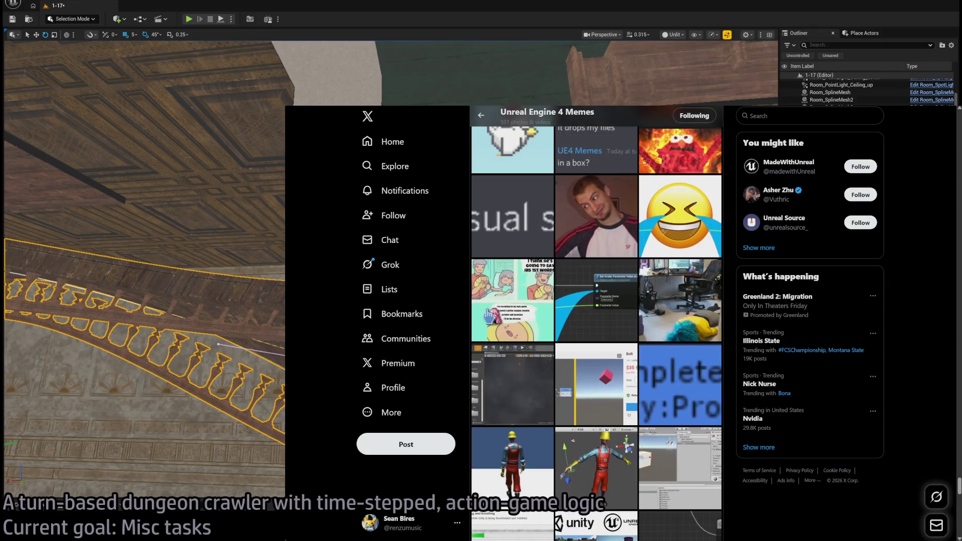
scroll(523, 380, "down", 15)
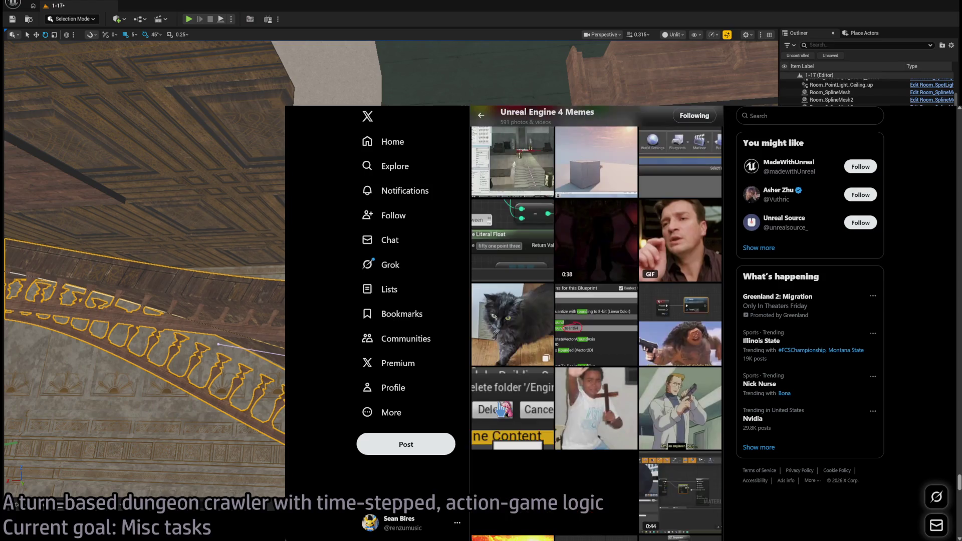
scroll(538, 381, "down", 5)
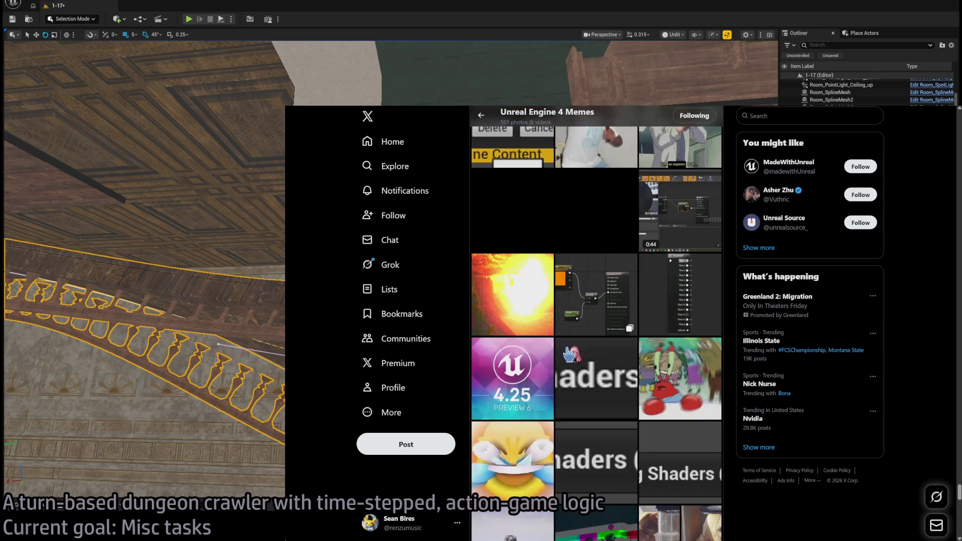
scroll(657, 303, "down", 2)
scroll(677, 213, "up", 2)
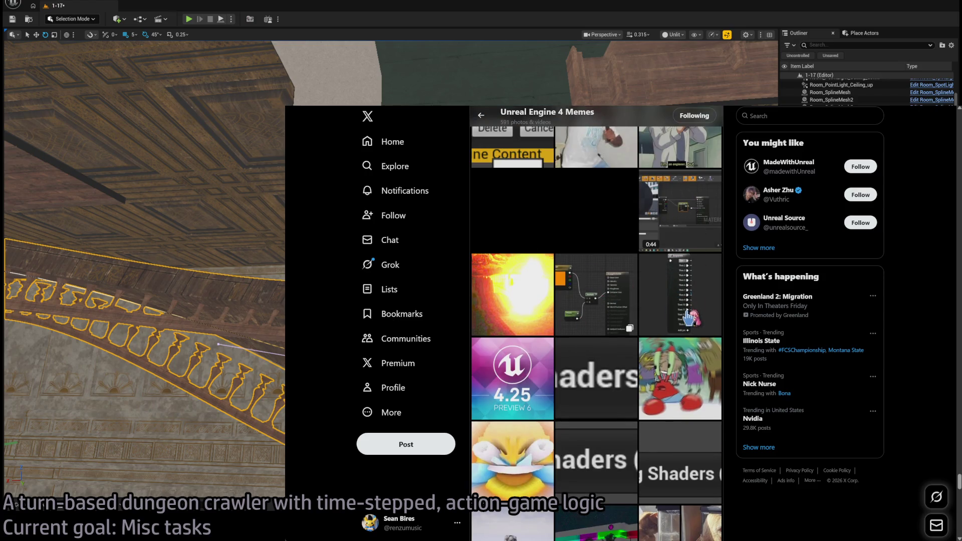
left_click(692, 319)
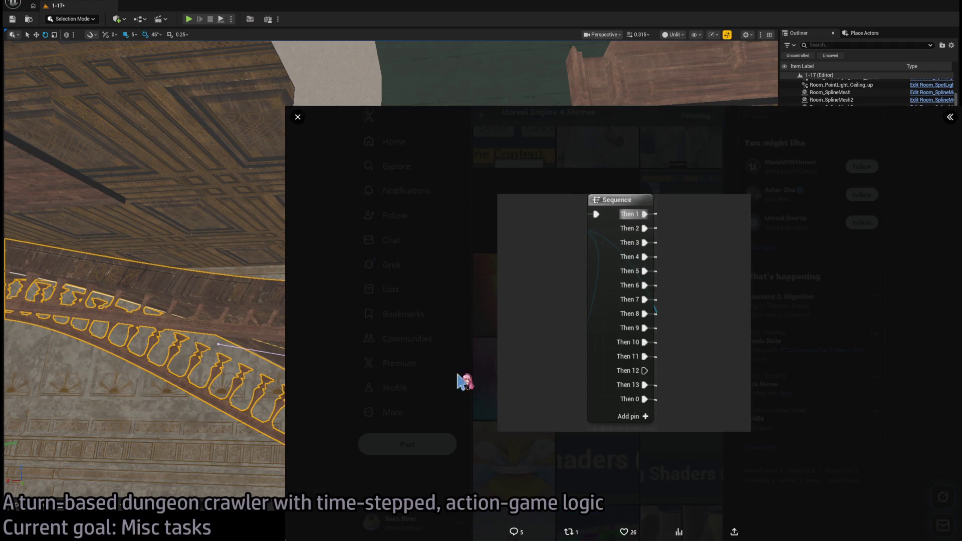
left_click(475, 482)
scroll(481, 401, "up", 5)
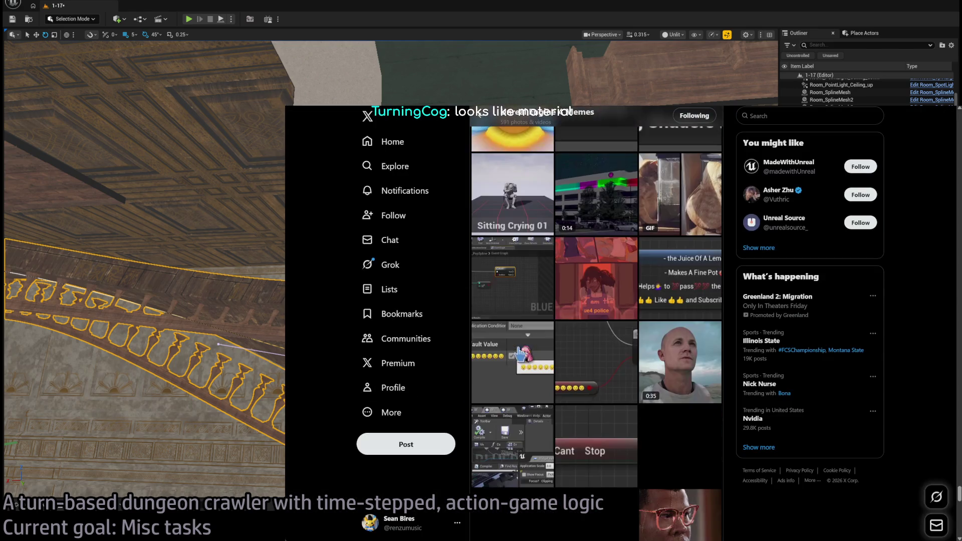
left_click(578, 367)
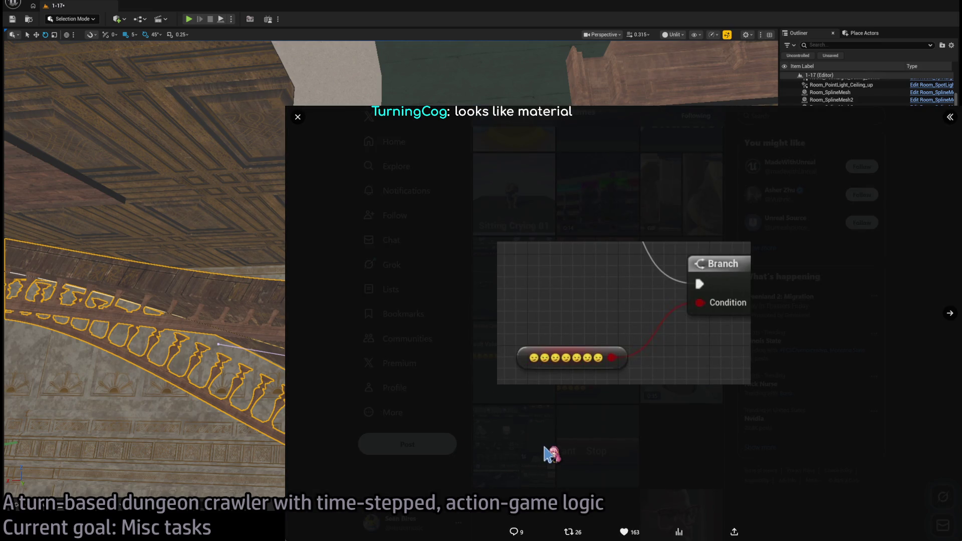
left_click(596, 428)
left_click(514, 358)
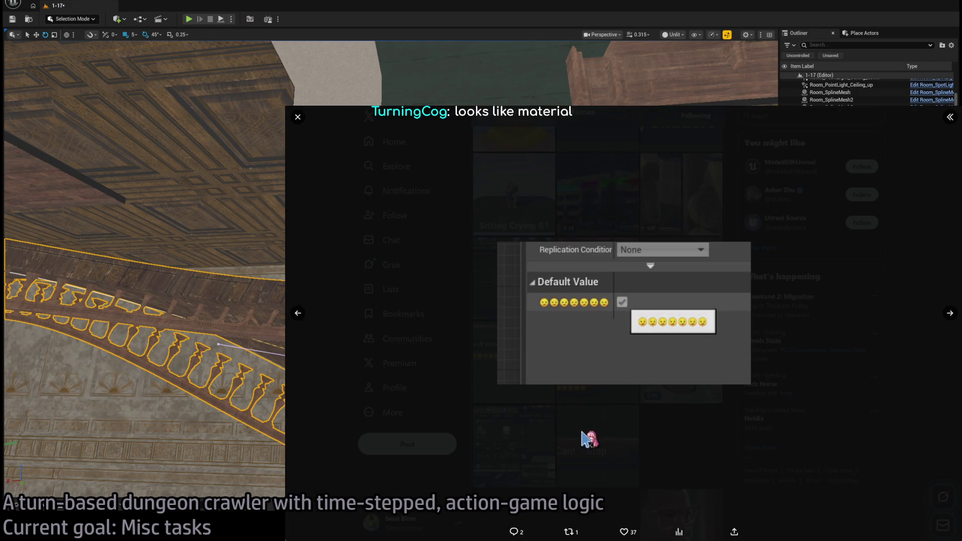
left_click(554, 451)
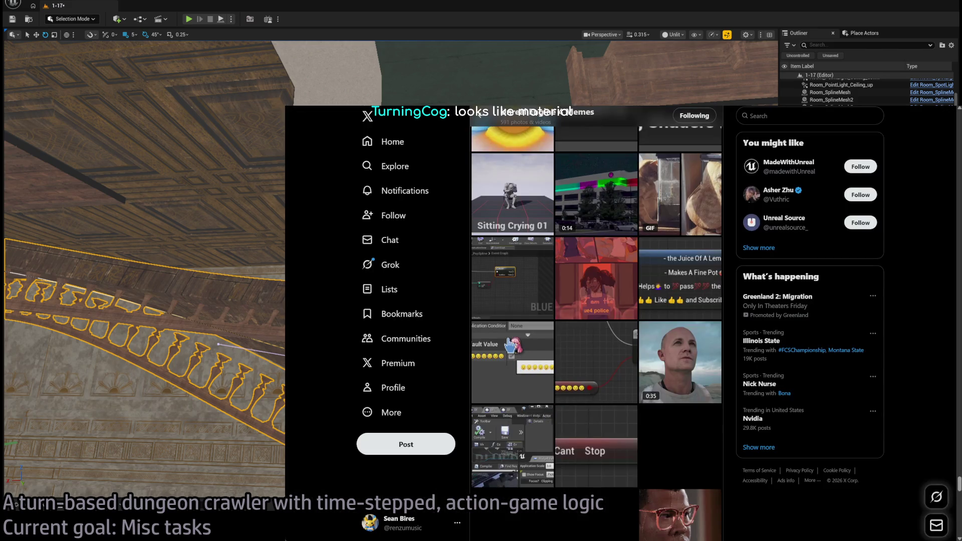
- Open the Default Value post and read its lemon-juice comment image magnified
left_click(621, 323)
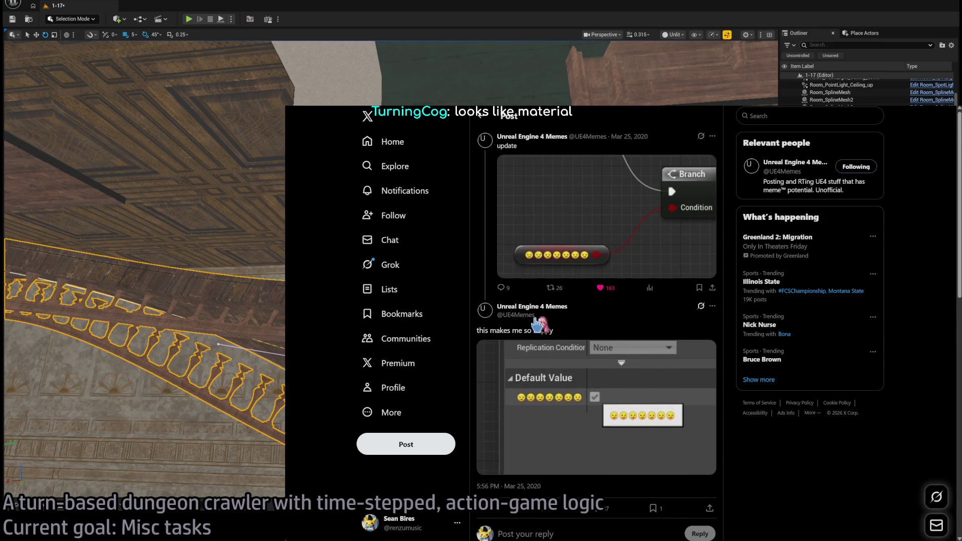
scroll(538, 377, "down", 5)
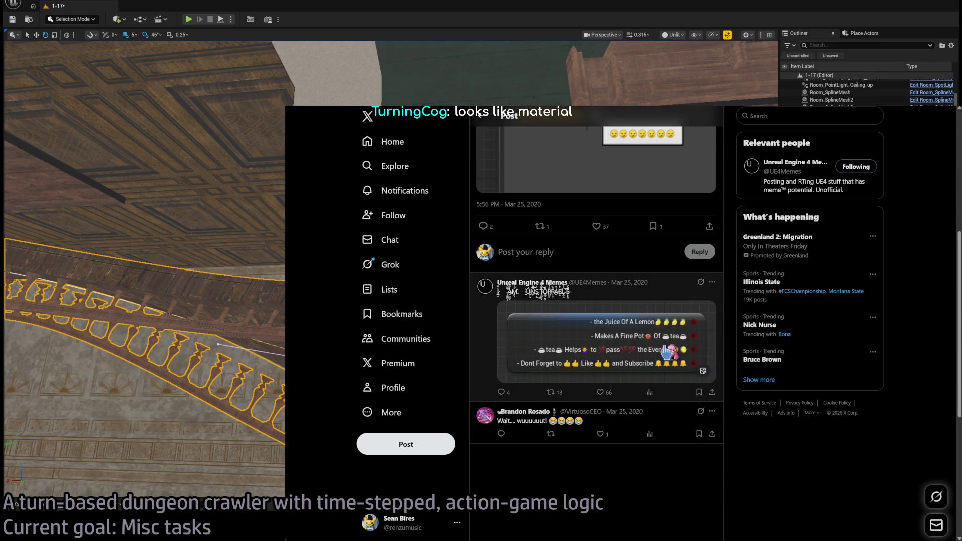
left_click(664, 347)
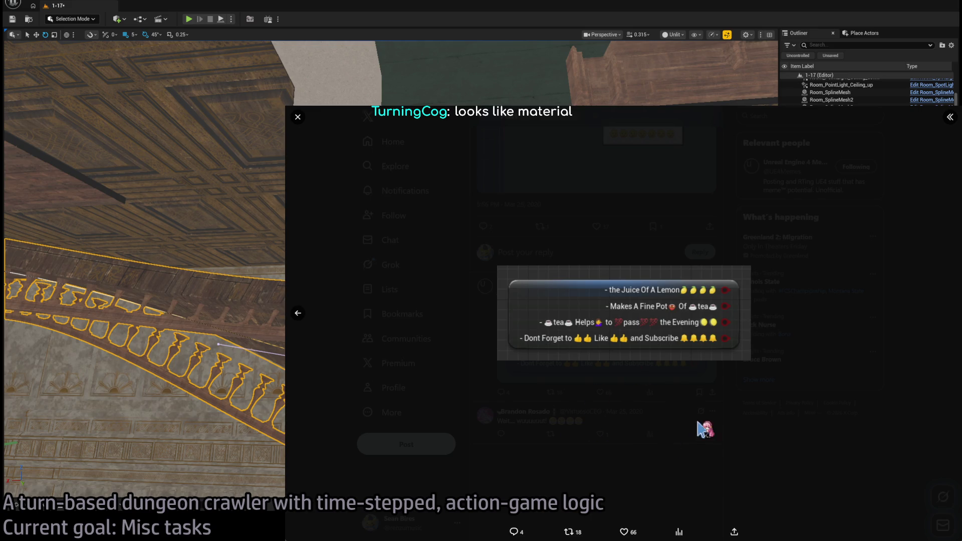
key("ctrl+plus")
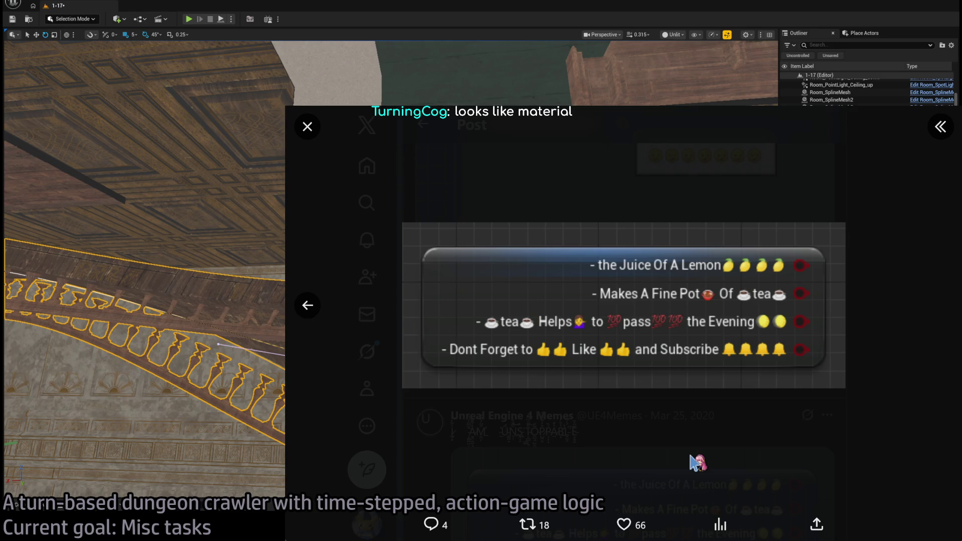
left_click(609, 444)
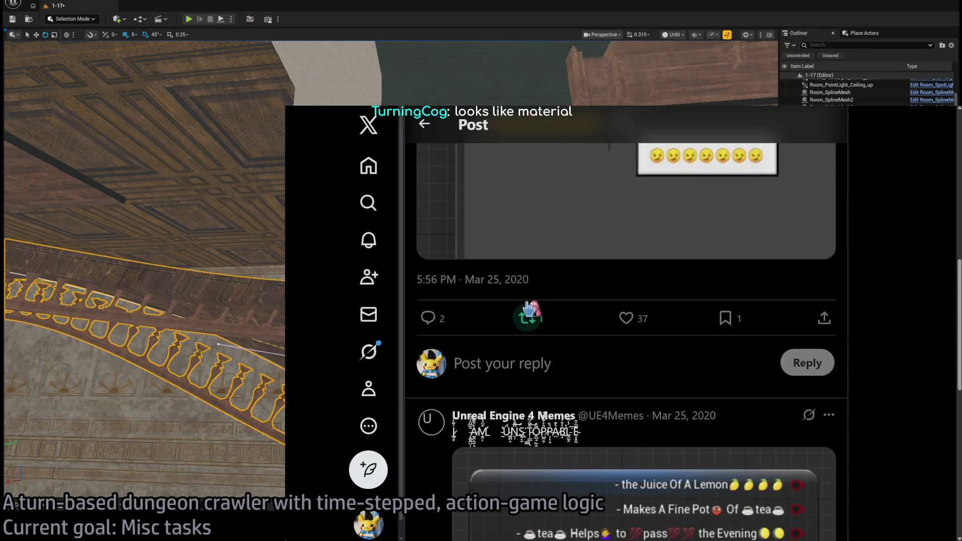
scroll(622, 431, "down", 5)
key("ctrl+minus")
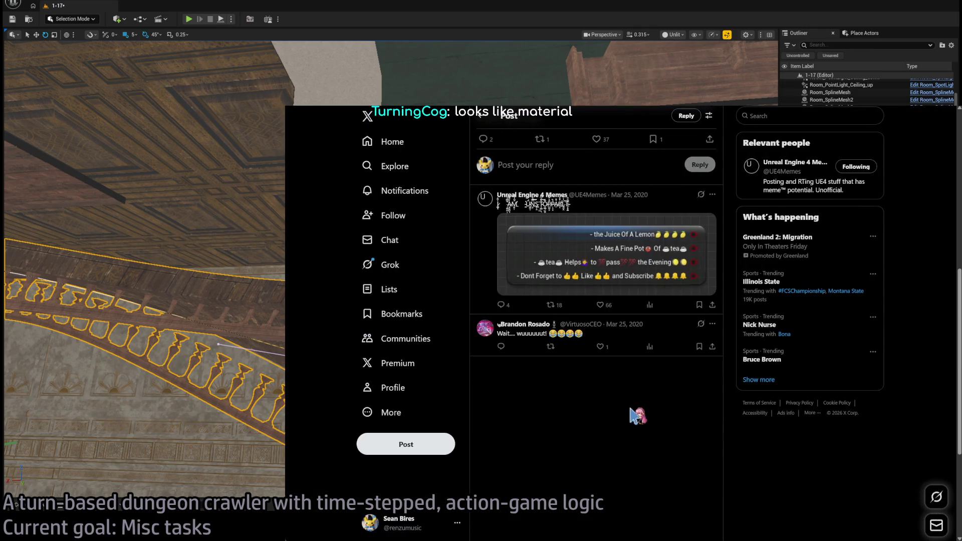
- Back on the media grid, enlarge the astronaut clip from its post, then close the X tab
key("alt+Left")
scroll(601, 371, "down", 5)
scroll(583, 331, "down", 6)
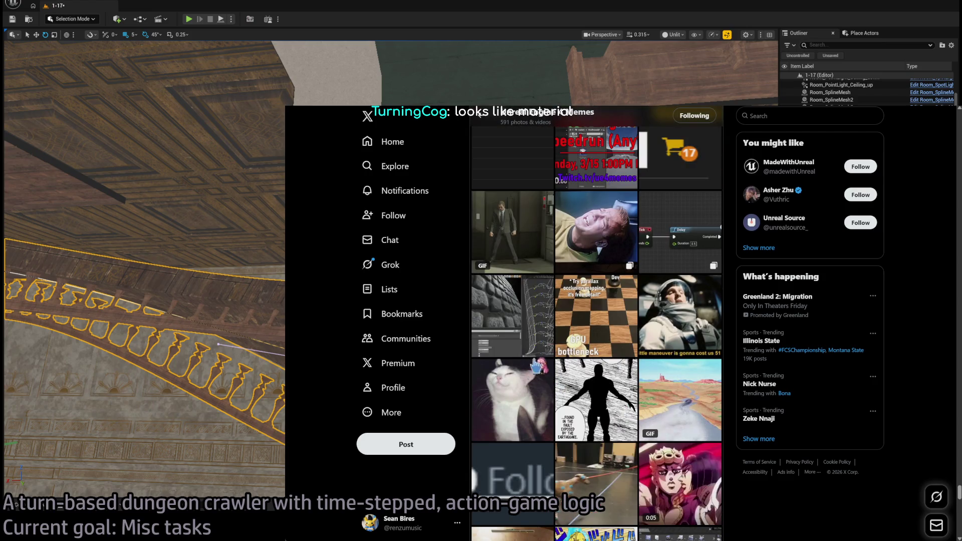
left_click(678, 306)
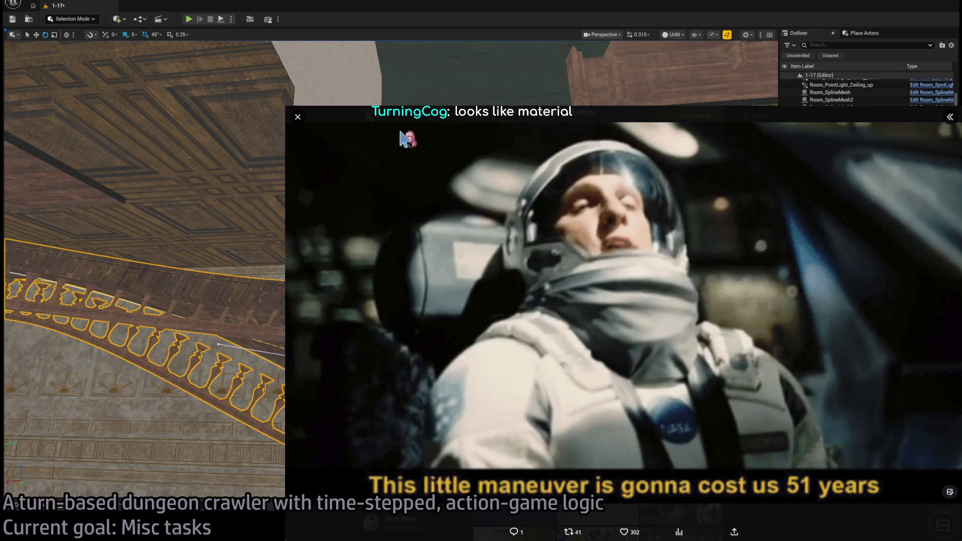
left_click(298, 118)
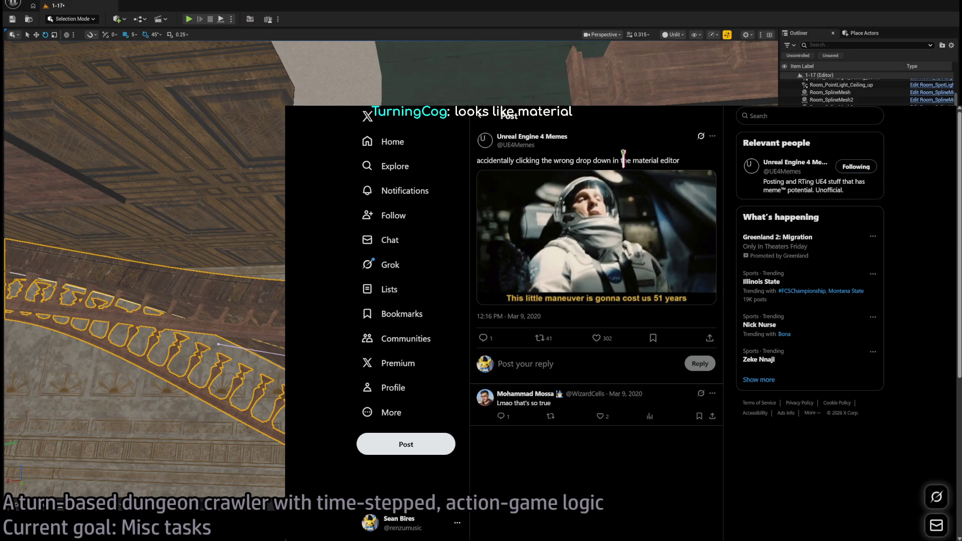
left_click(695, 251)
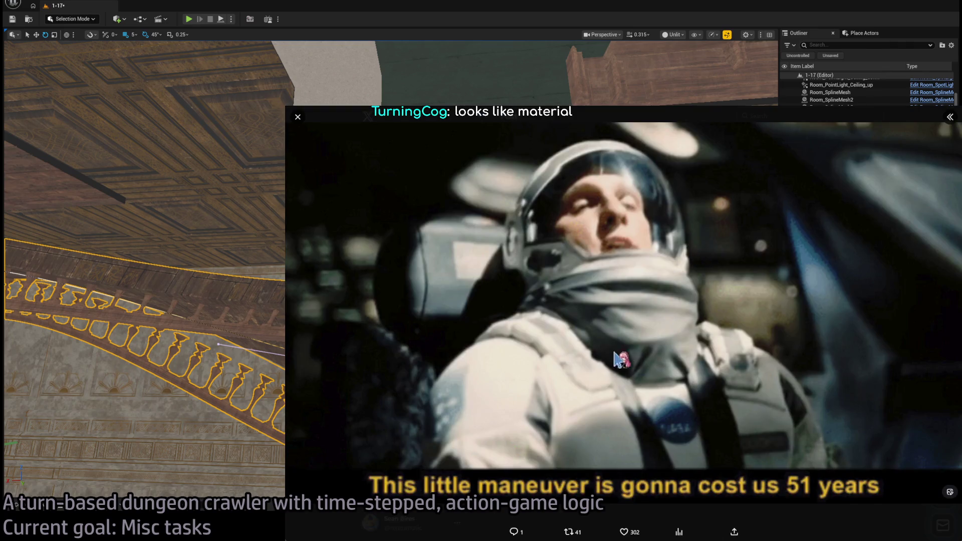
key("ctrl+w")
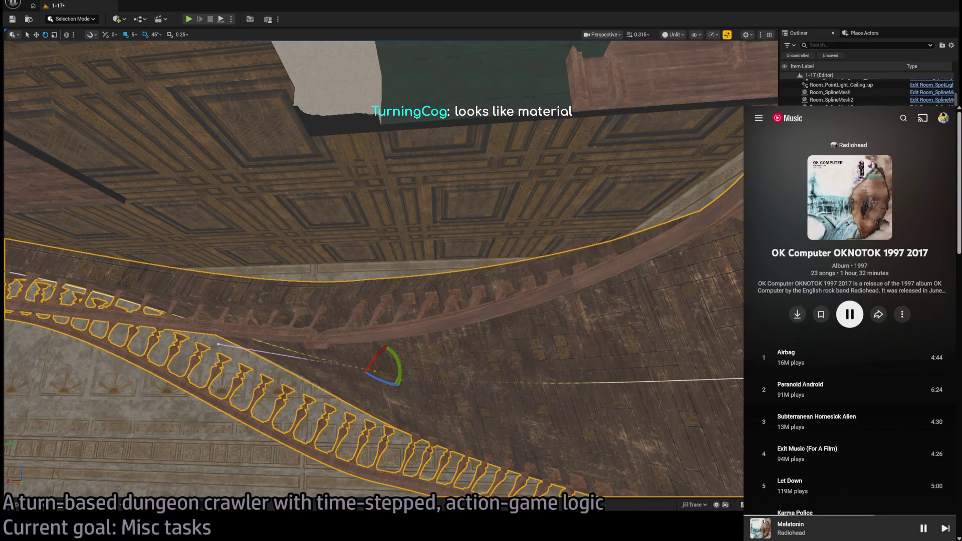
- Fly the camera around the selected railing spline, from wide views of the wall to close-ups
mouse_move(484, 304)
left_mouse_down()
mouse_move(483, 401)
mouse_move(484, 260)
mouse_move(483, 305)
left_mouse_up()
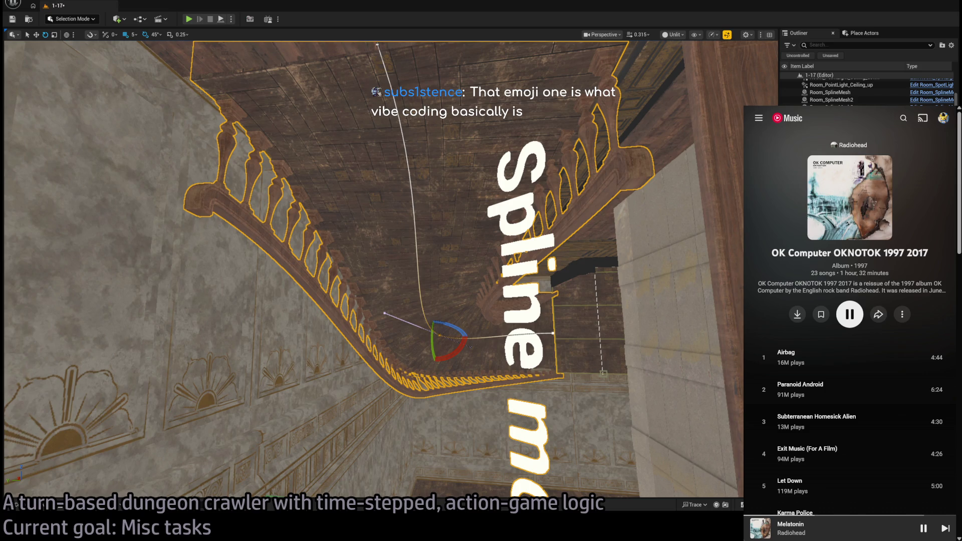
left_click_drag(490, 178, 490, 179)
left_click_drag(398, 310, 398, 310)
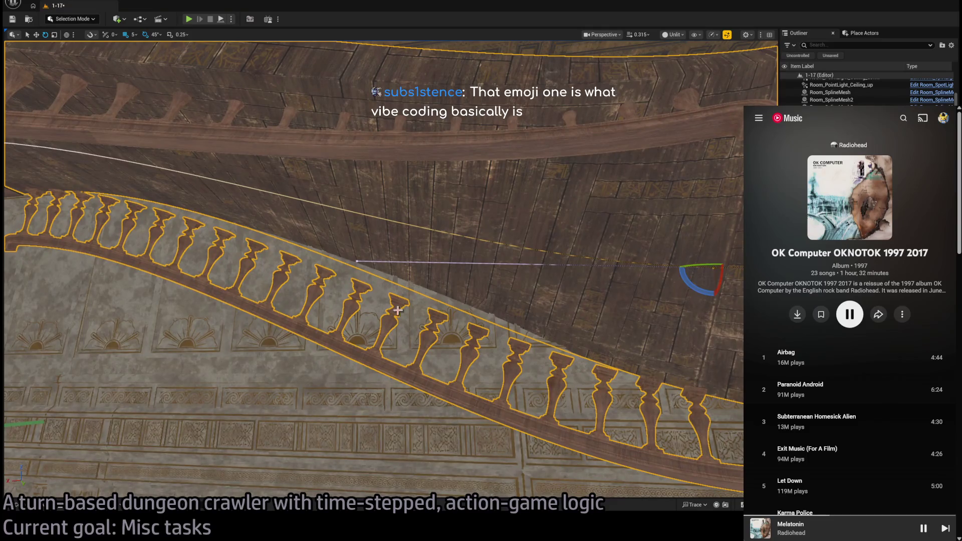
left_click_drag(436, 117, 436, 118)
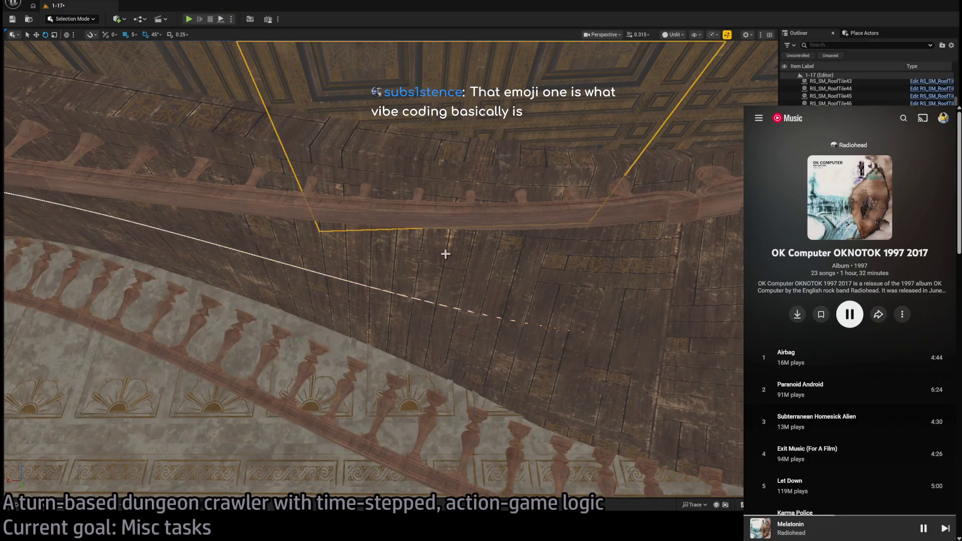
left_click_drag(446, 256, 447, 256)
left_click_drag(648, 329, 648, 329)
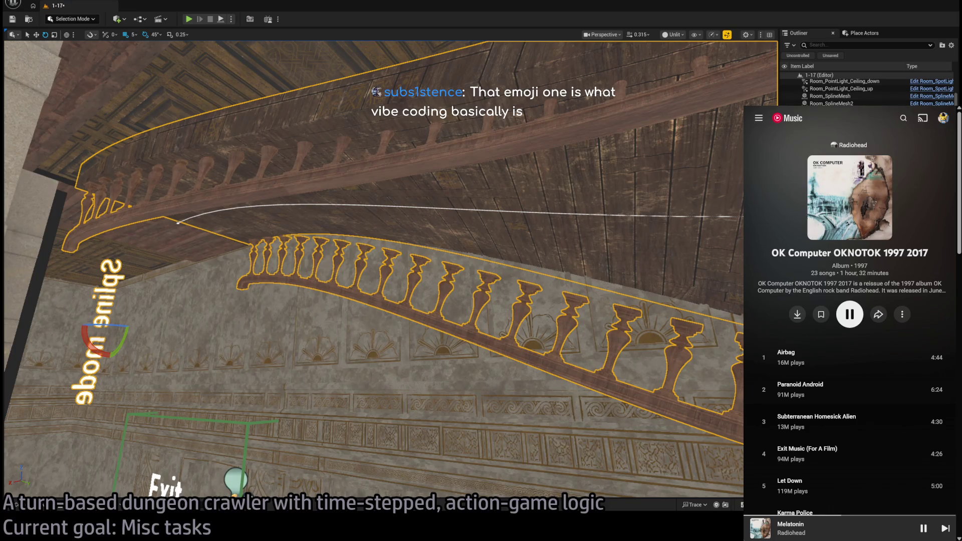
left_click_drag(537, 369, 537, 369)
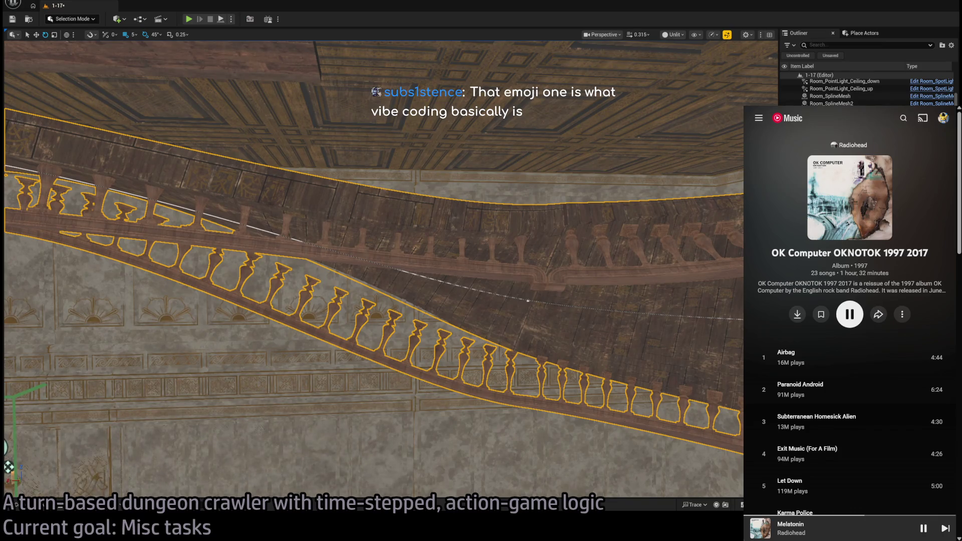
left_click_drag(536, 368, 537, 368)
left_click_drag(243, 485, 243, 485)
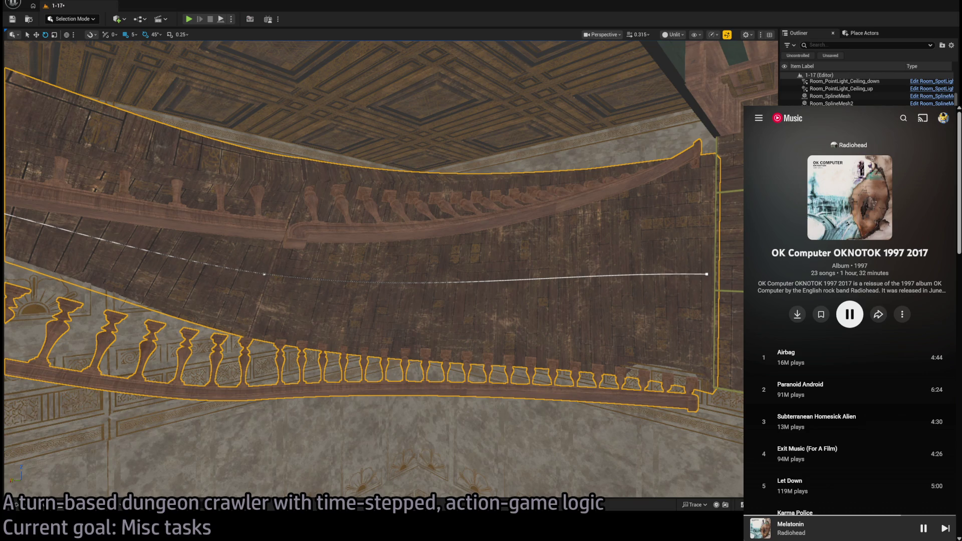
left_click_drag(201, 438, 202, 438)
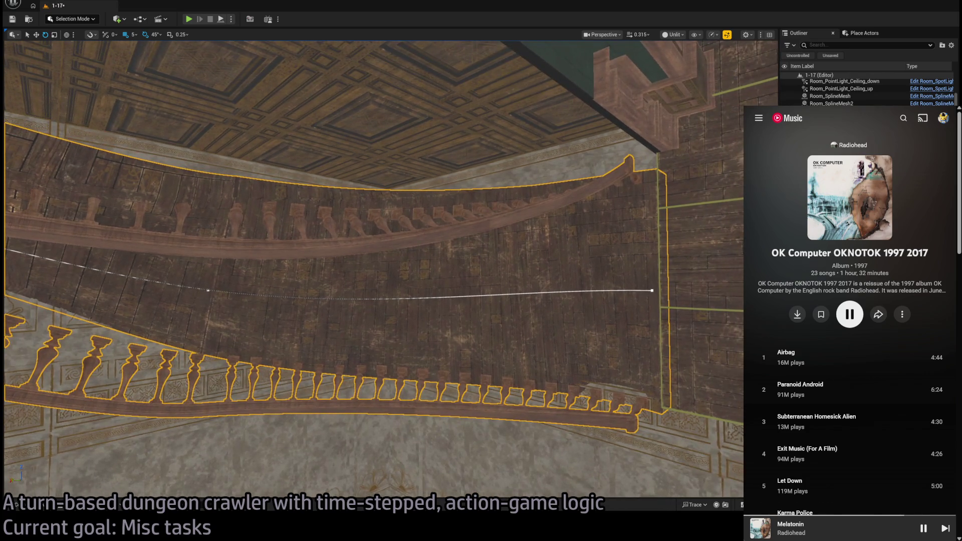
scroll(880, 430, "down", 10)
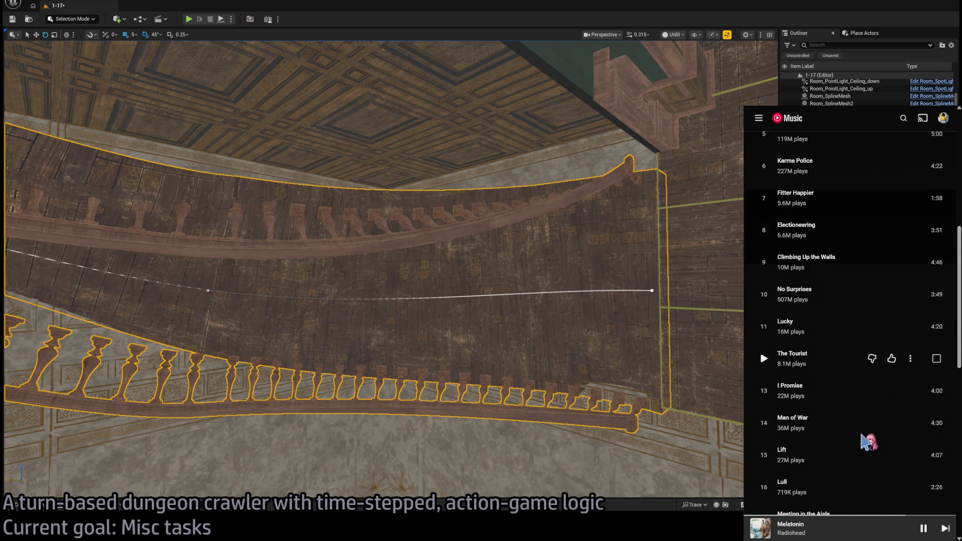
- Pause the current song, widen the music window and go to the Home page
left_click(924, 529)
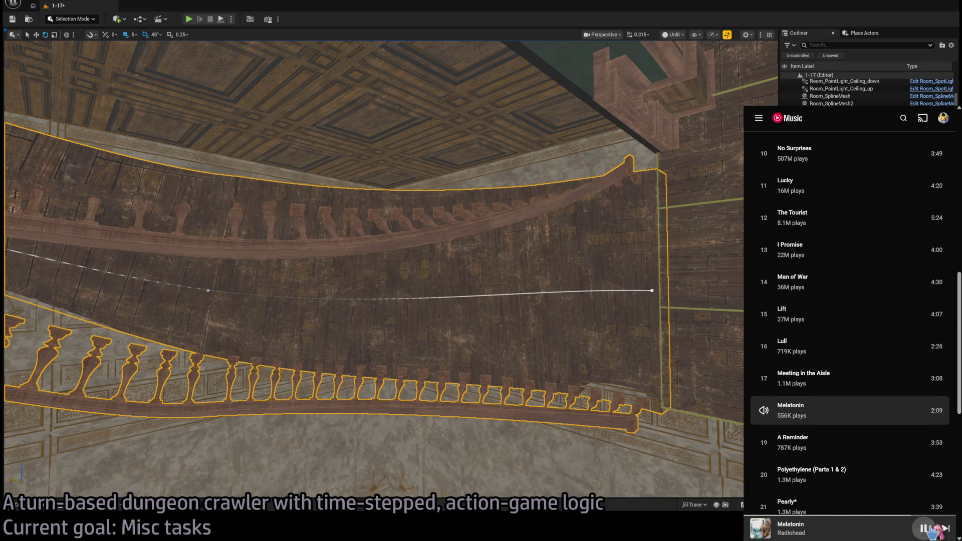
mouse_move(766, 219)
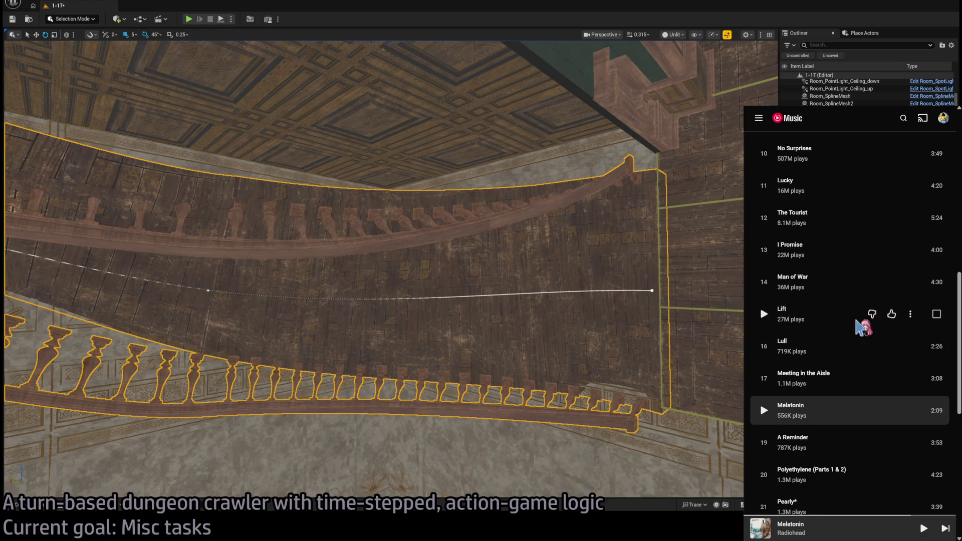
scroll(863, 328, "up", 10)
scroll(815, 379, "down", 15)
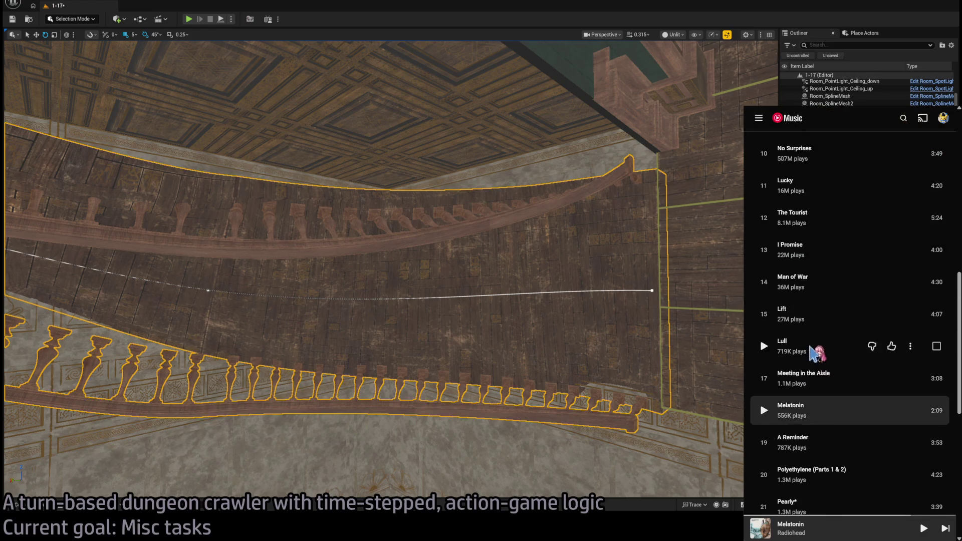
scroll(831, 300, "up", 6)
scroll(802, 221, "down", 2)
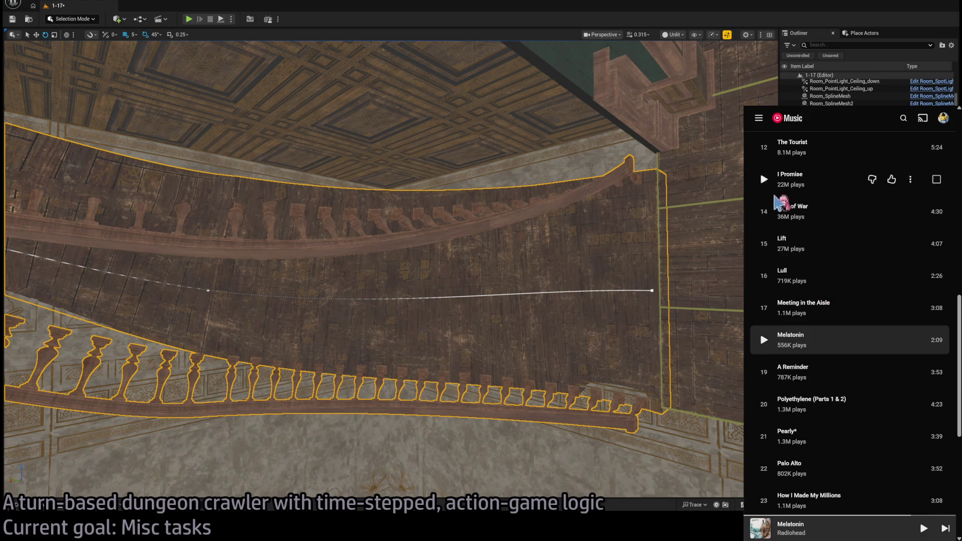
left_click_drag(745, 150, 376, 151)
left_click(453, 147)
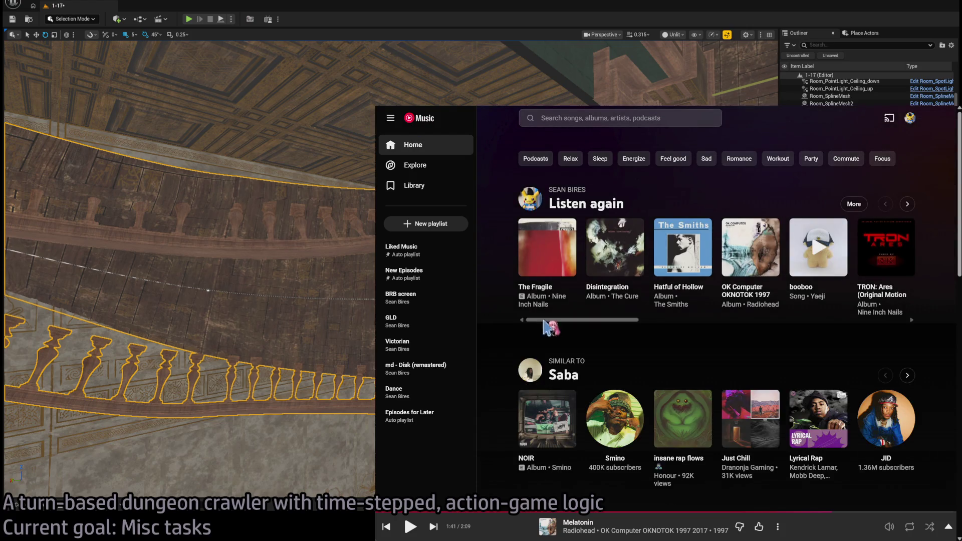
- Play Emerge from the Daily Discover picks and skip through the following tracks
scroll(521, 308, "down", 7)
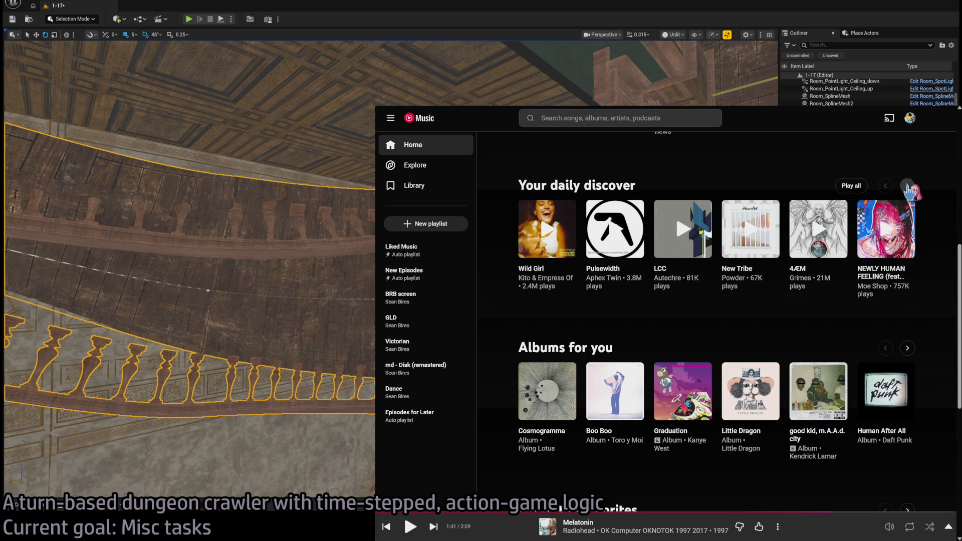
left_click(908, 187)
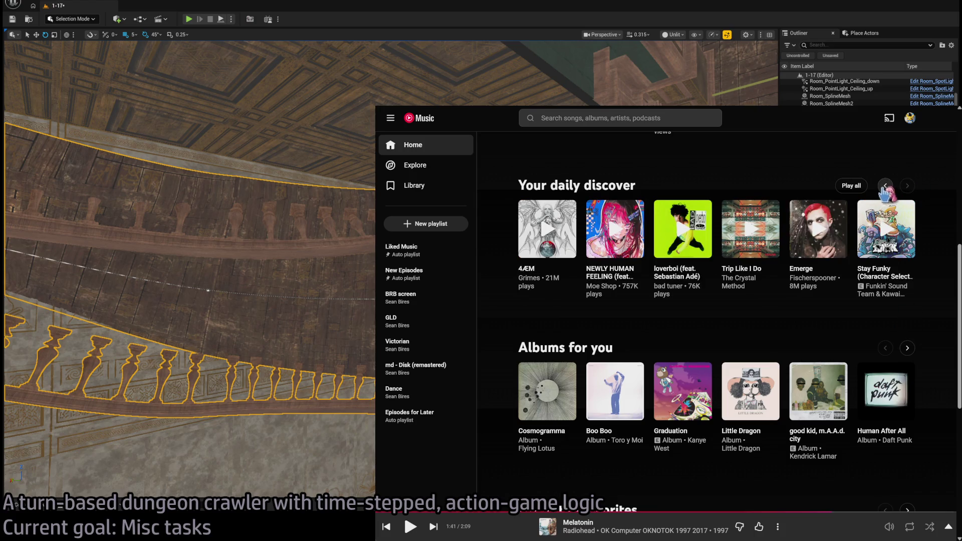
left_click(818, 231)
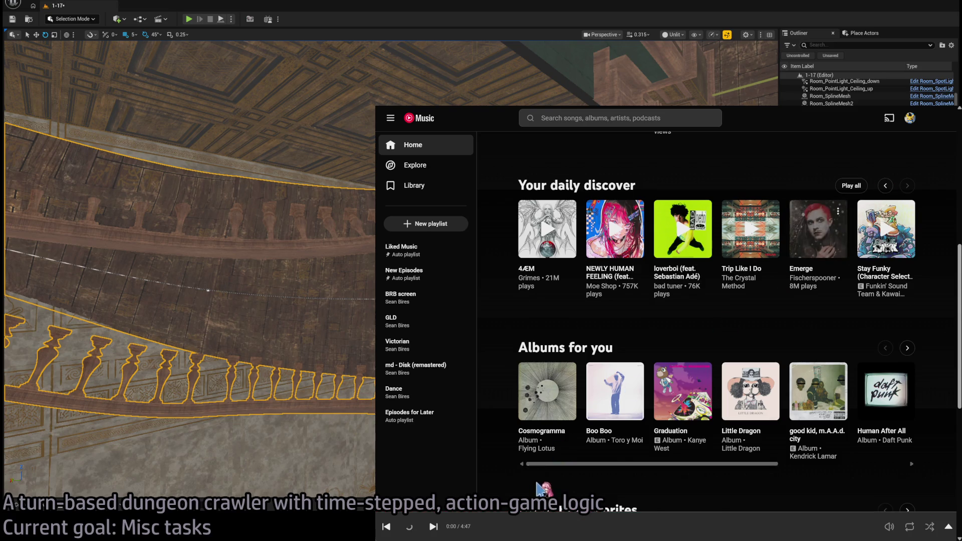
key("j")
left_click(521, 513)
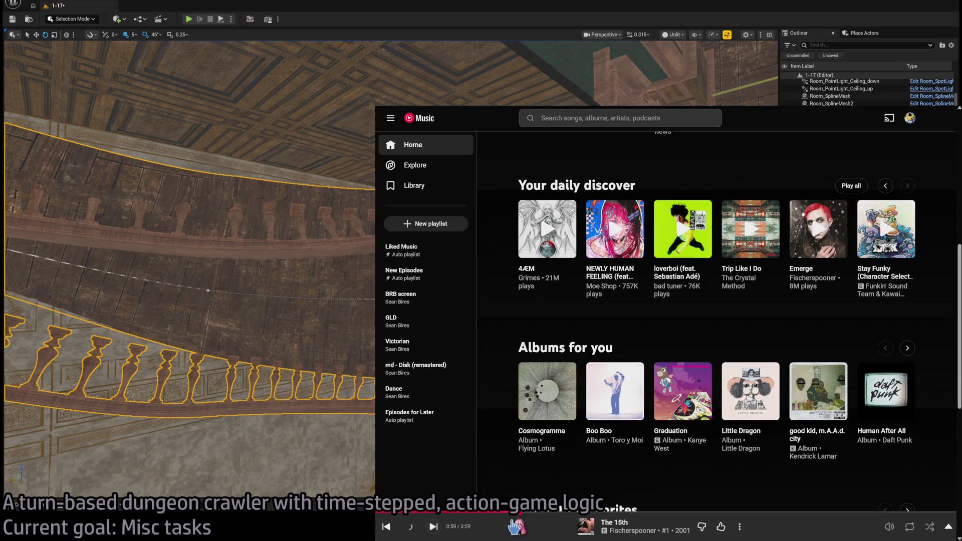
left_click(433, 527)
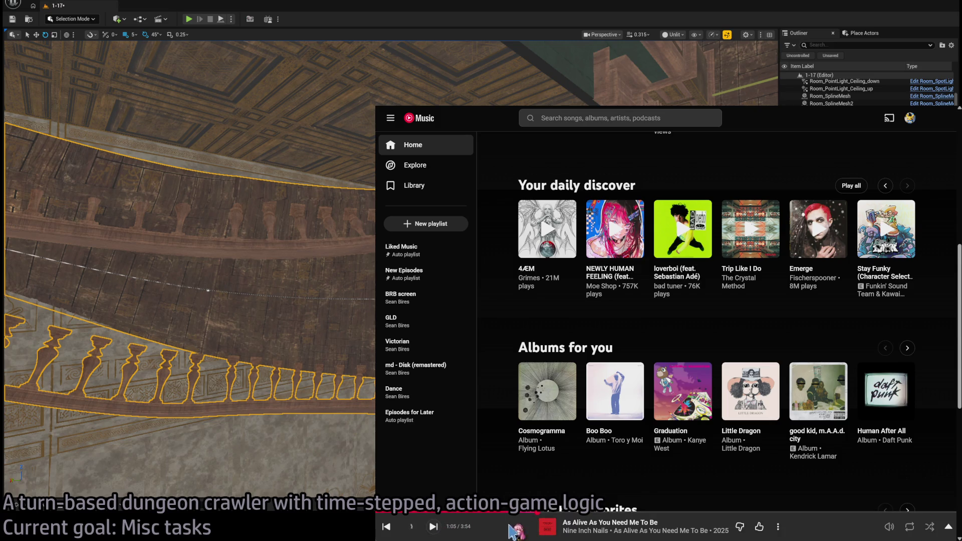
left_click(819, 230)
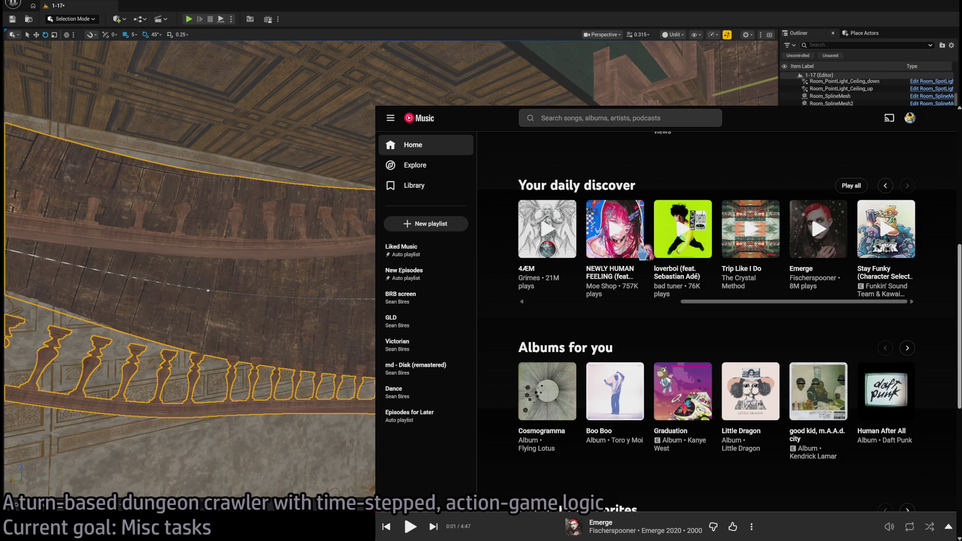
- Browse the Home carousels and play Yaeji's booboo from Listen again
left_click(907, 186)
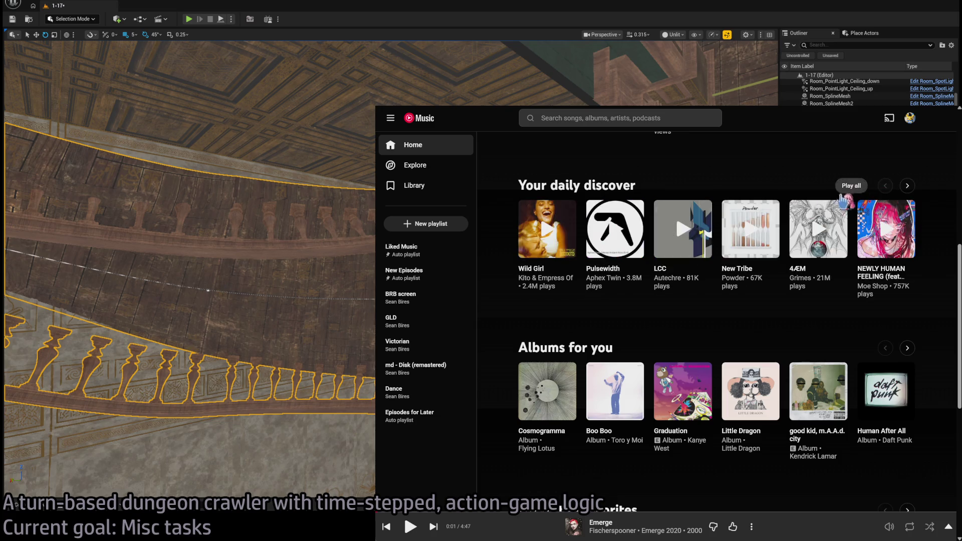
left_click(908, 186)
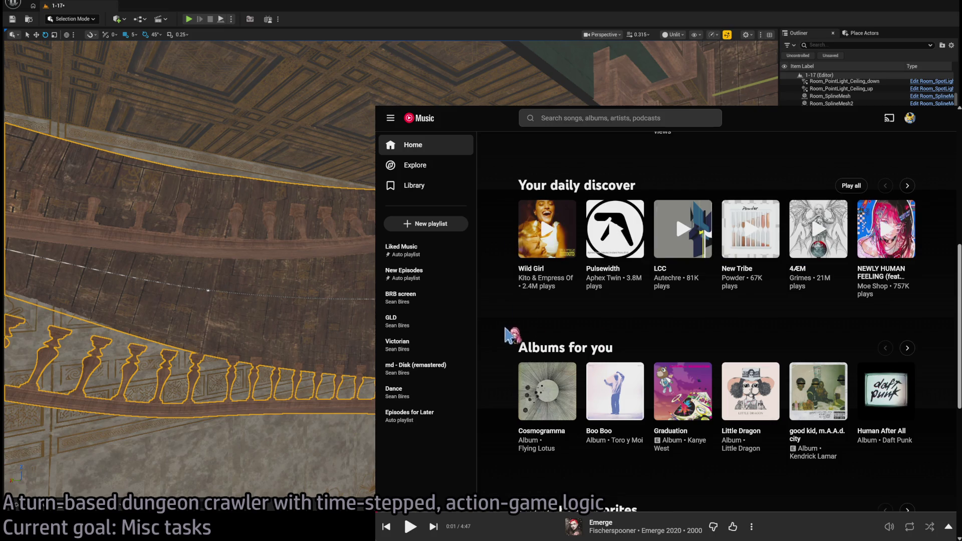
scroll(507, 335, "down", 3)
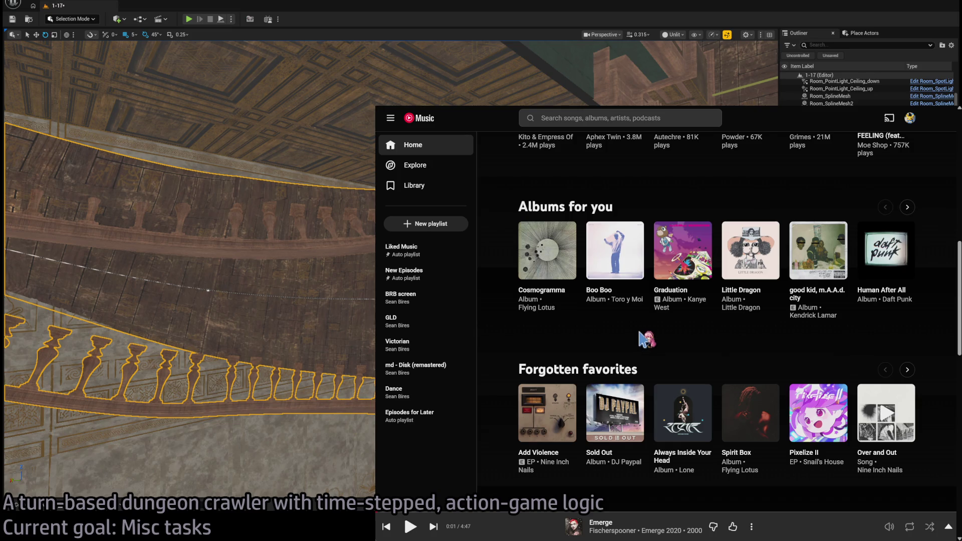
left_click(908, 207)
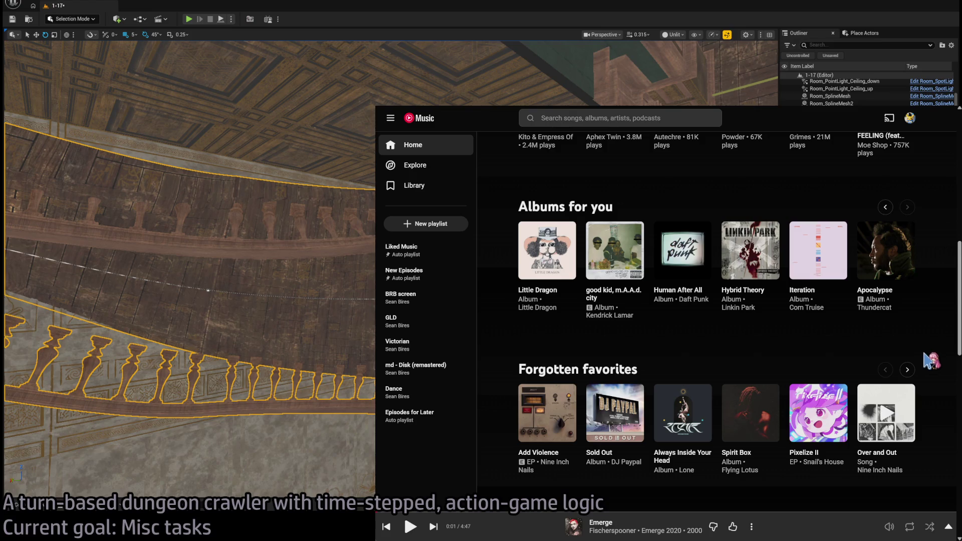
scroll(934, 346, "down", 2)
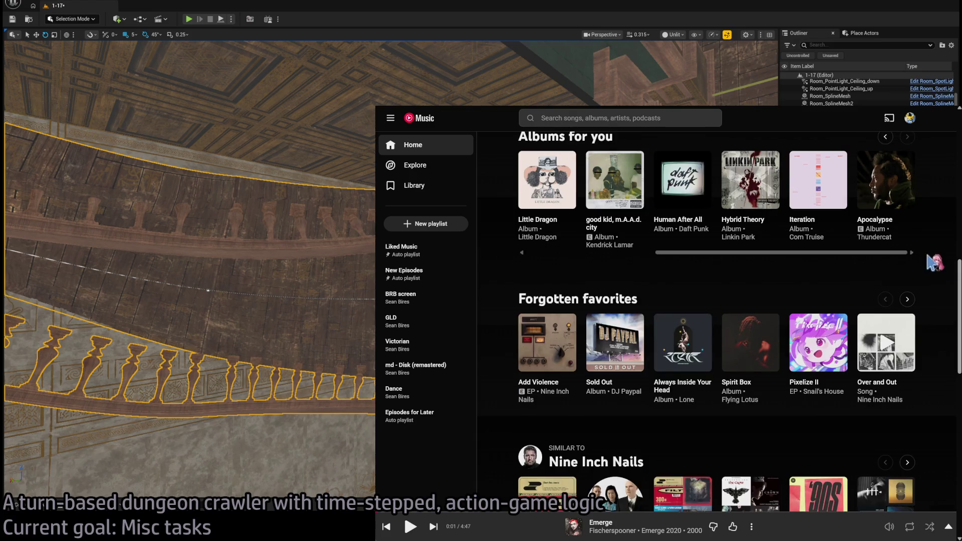
scroll(933, 262, "down", 4)
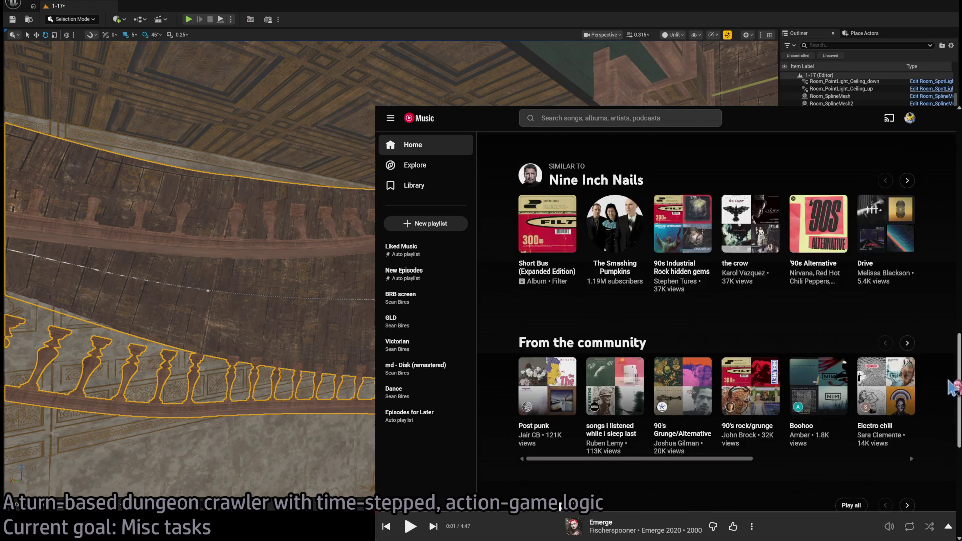
left_click_drag(955, 386, 955, 165)
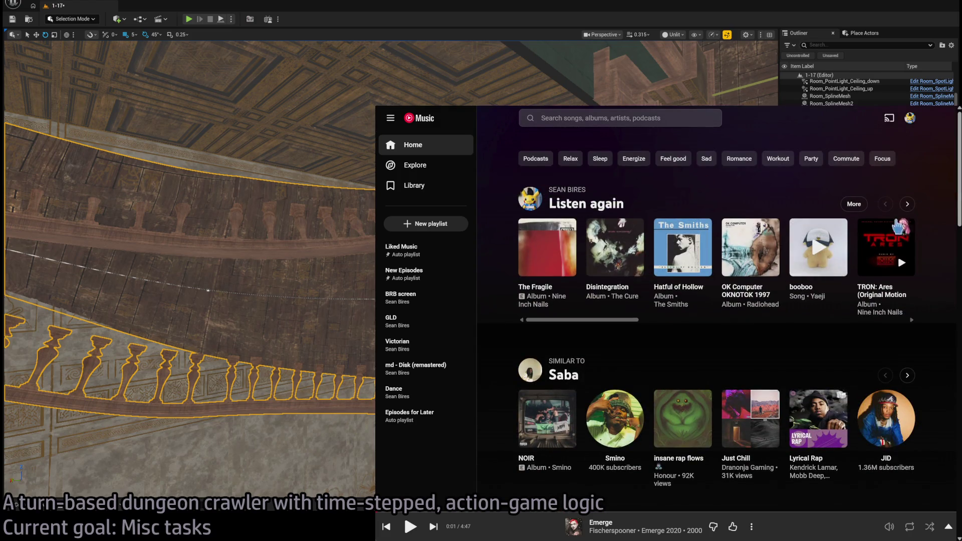
left_click(818, 247)
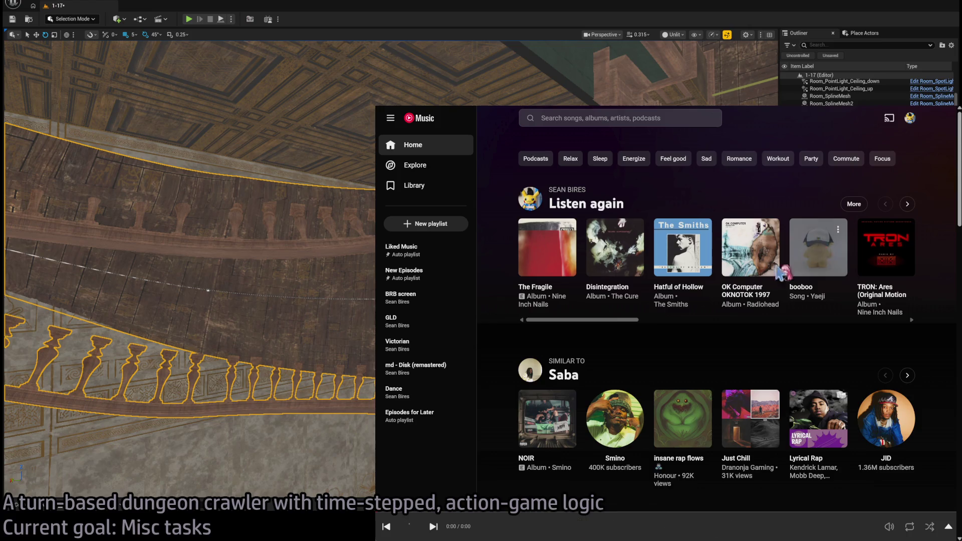
- Open booboo's now-playing view and shrink the window to a mini player
mouse_move(887, 531)
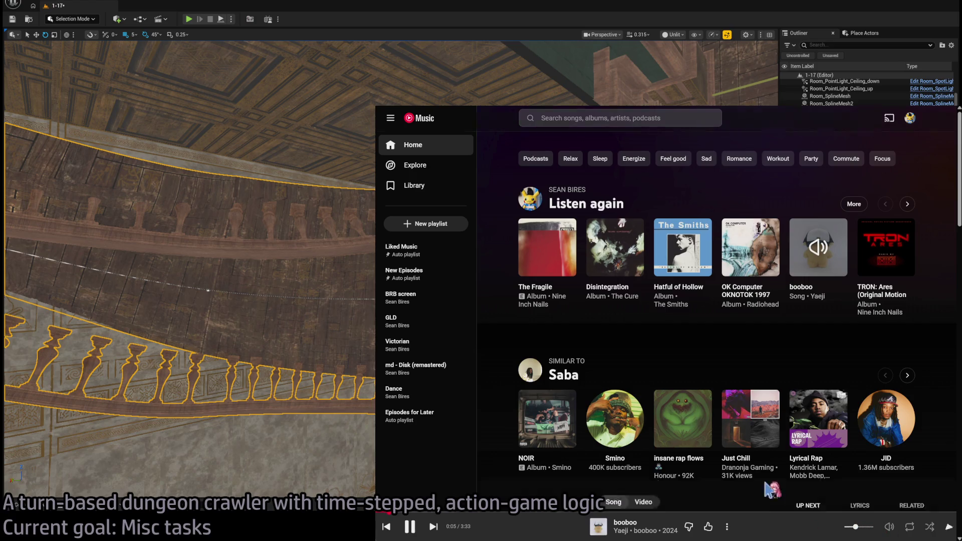
left_click(822, 527)
key("super+Down")
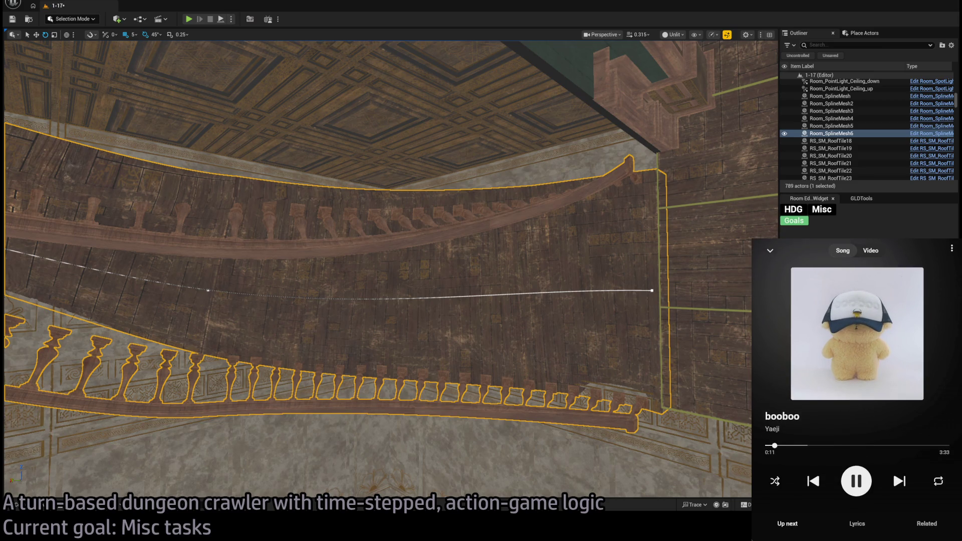
- Fly and dolly the camera close to the Room_SplineMesh6 railing from several angles
left_click_drag(545, 126, 530, 136)
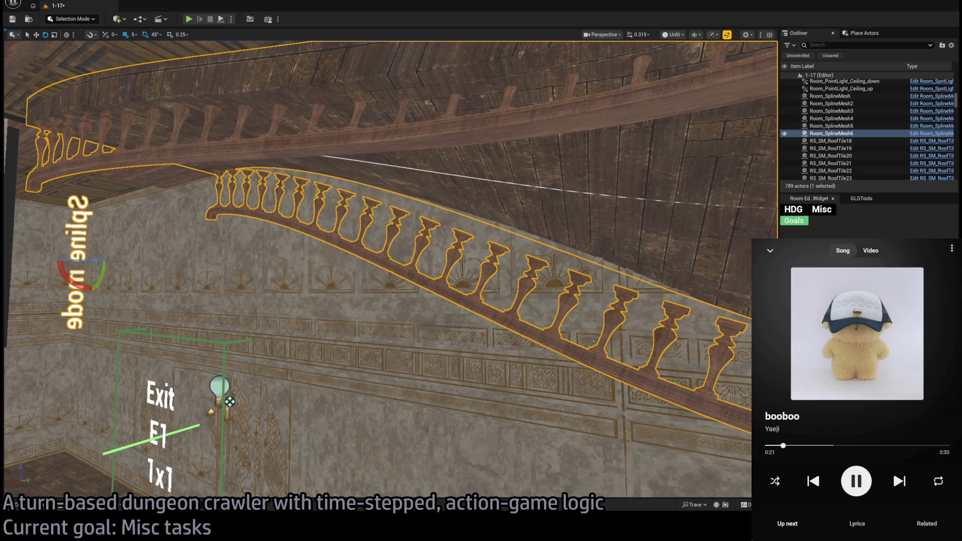
left_click_drag(609, 323, 598, 328)
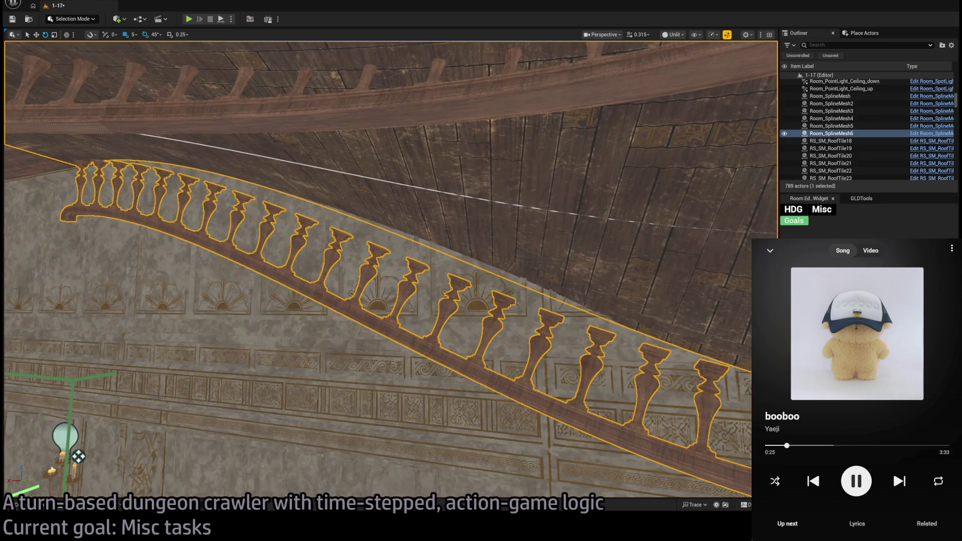
scroll(637, 342, "up", 2)
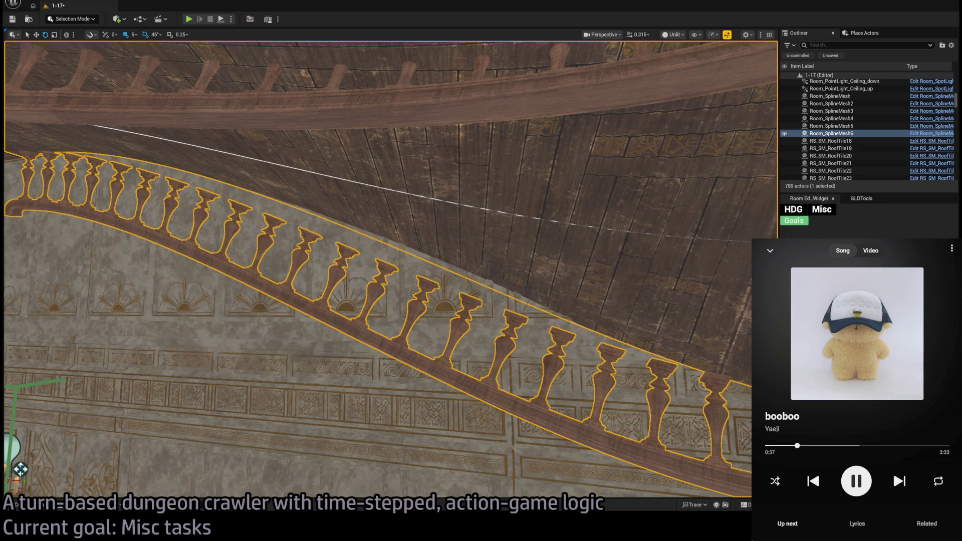
left_click_drag(547, 314, 547, 314)
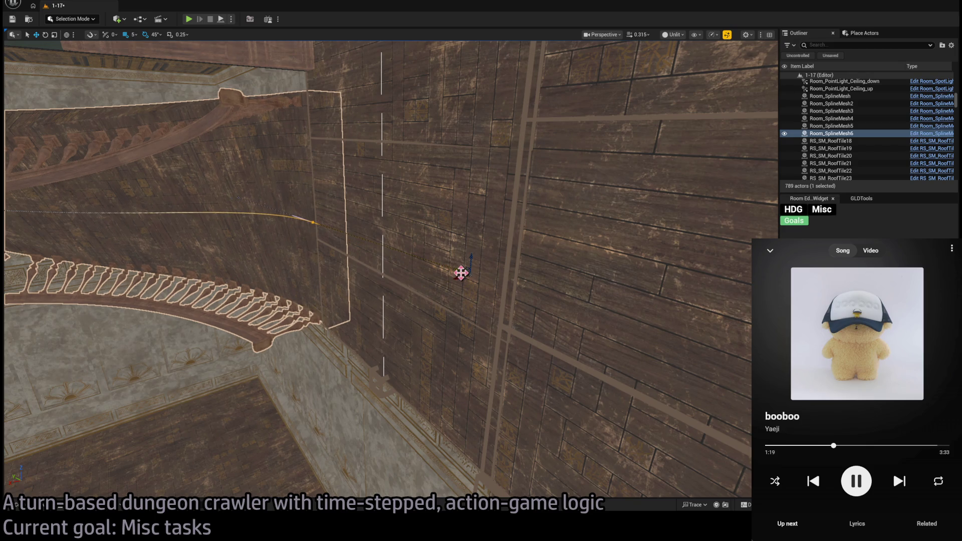
left_click_drag(471, 274, 471, 273)
- Shift the Room_SplineMesh6 railing's left section up-left, undo it, then shift it up-left again
left_click_drag(598, 301, 598, 301)
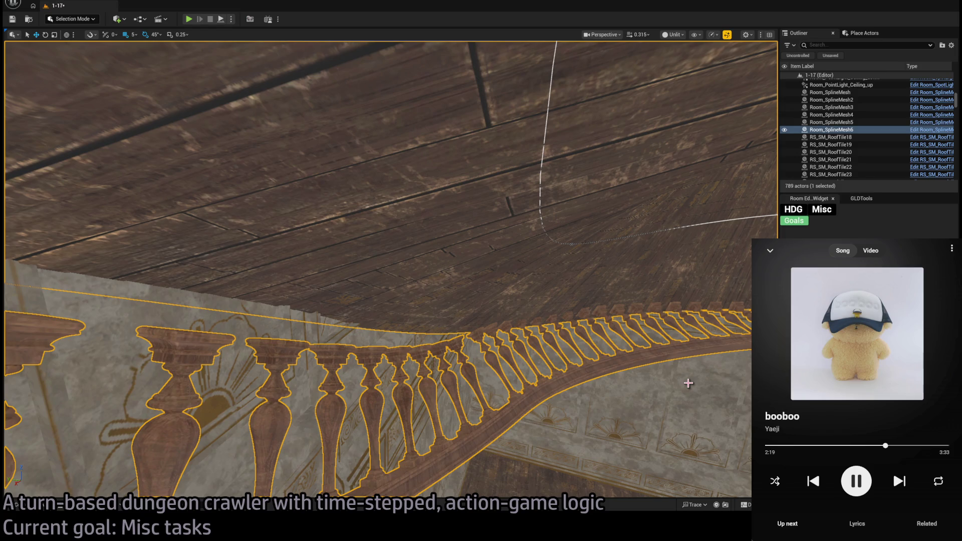
left_click_drag(688, 383, 688, 428)
mouse_move(494, 279)
left_mouse_down()
mouse_move(285, 190)
mouse_move(322, 142)
left_mouse_up()
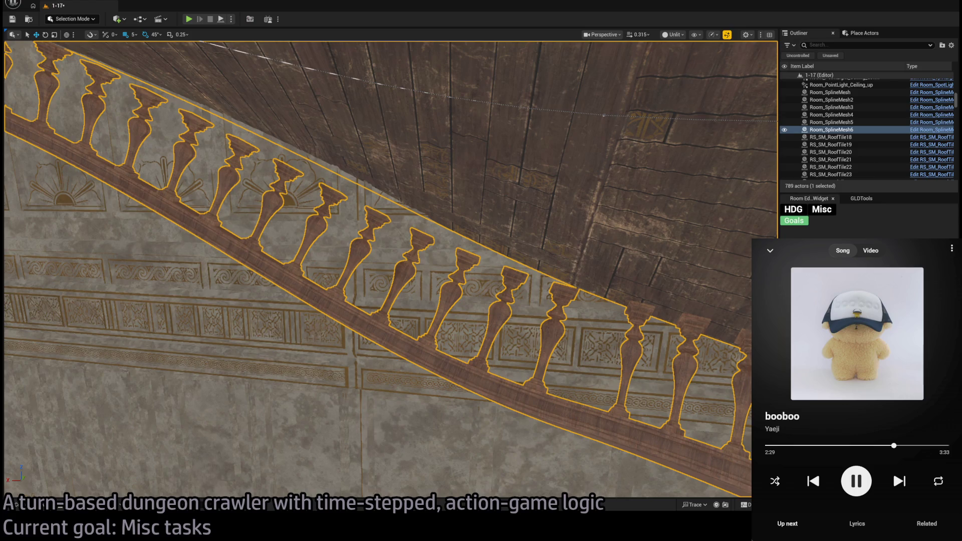
left_click_drag(284, 190, 276, 170)
key("ctrl+z")
left_click_drag(285, 190, 268, 164)
- Fly in and out along the curved railing to inspect its balusters from several angles
key("s")
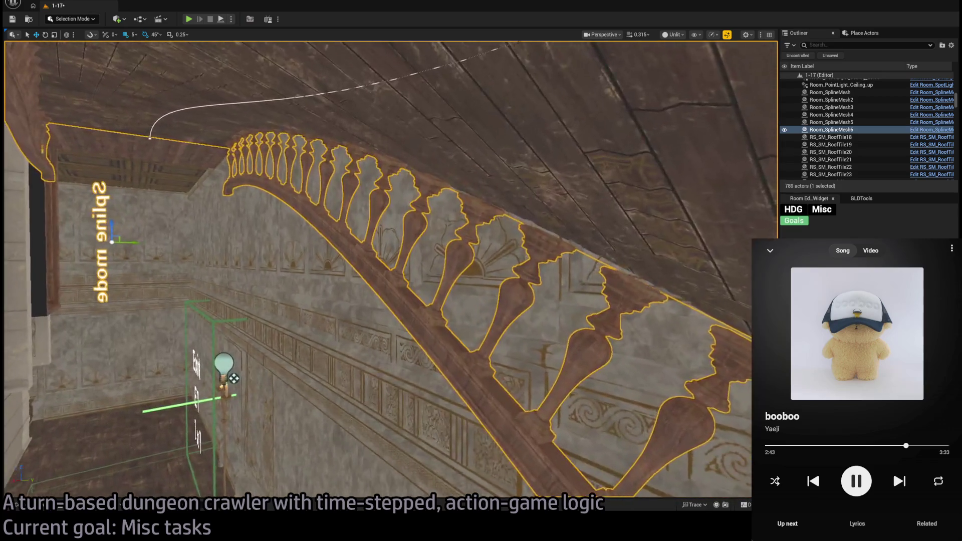
key("w")
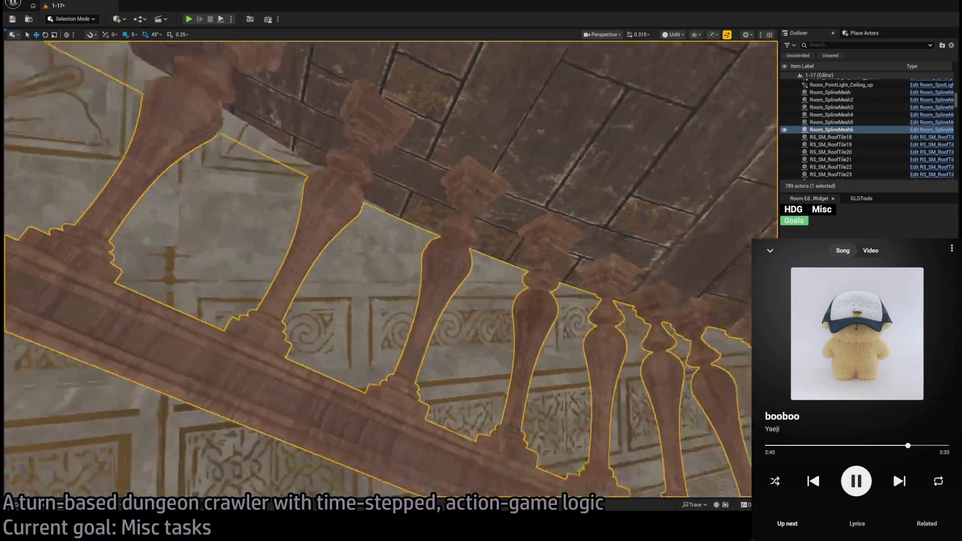
key("s")
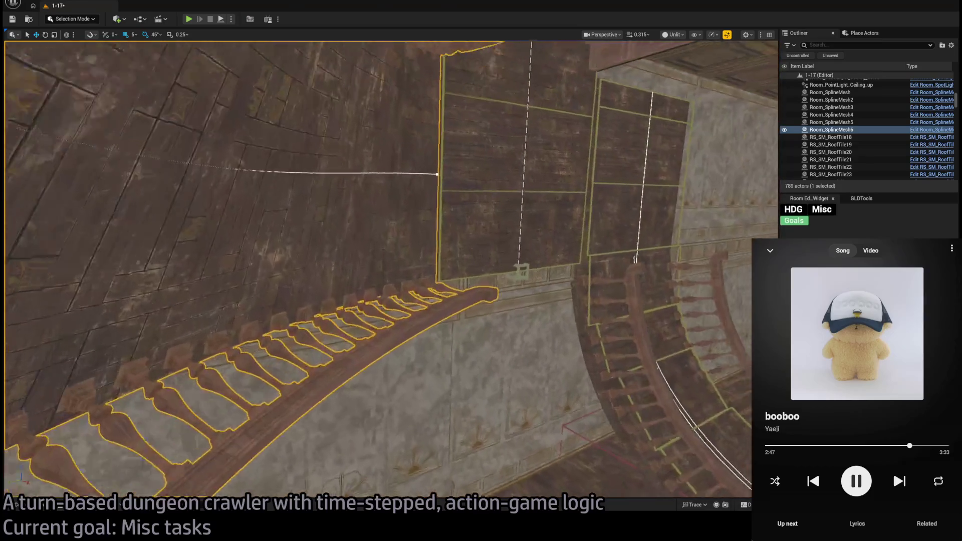
key("w")
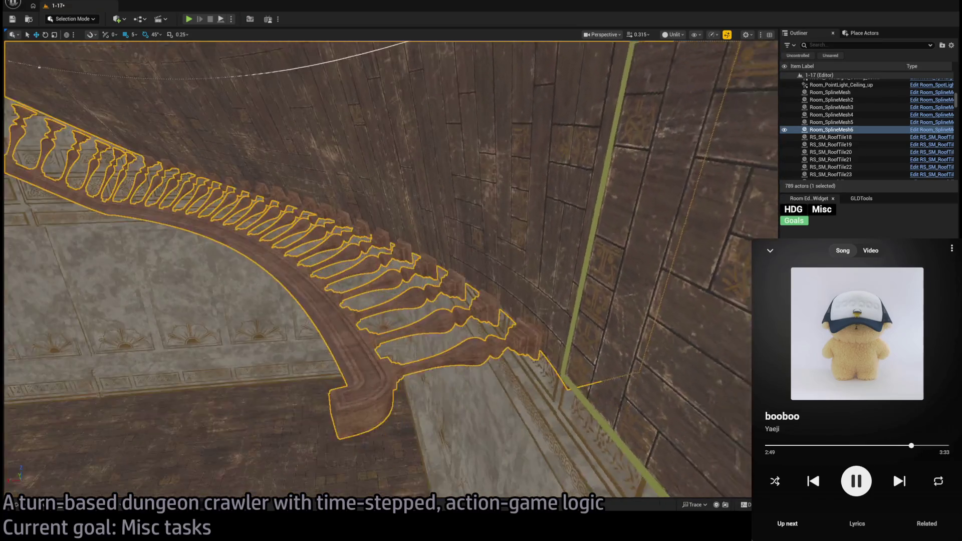
key("d")
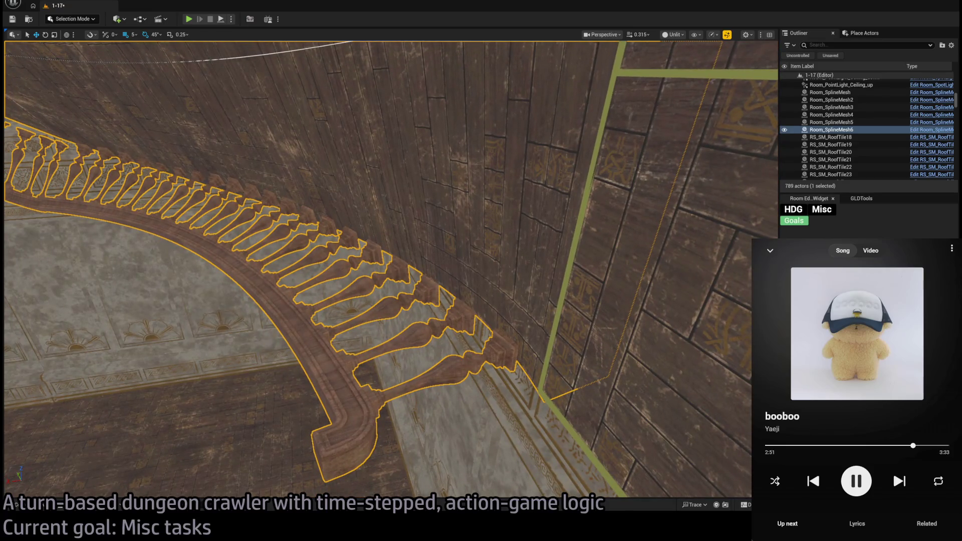
key("a")
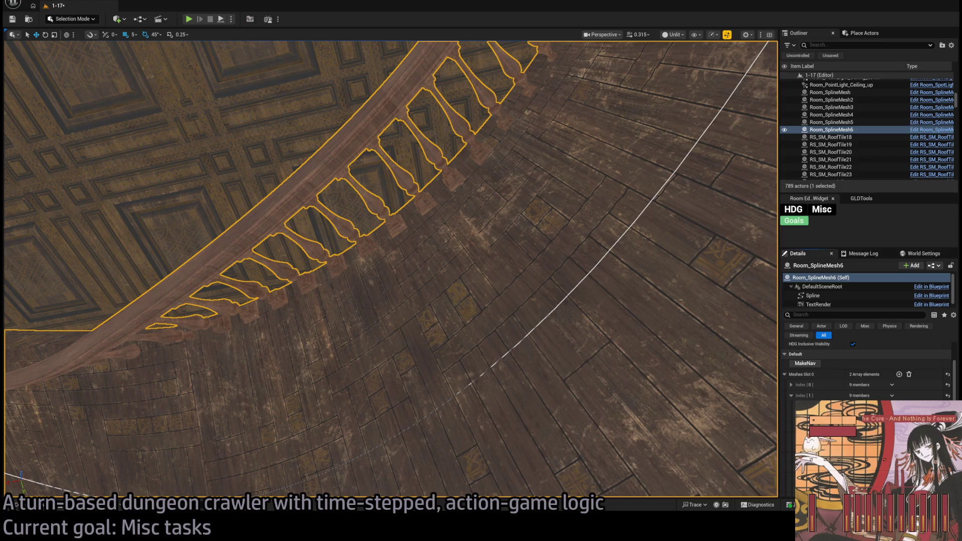
mouse_move(857, 439)
mouse_move(440, 296)
left_mouse_down()
mouse_move(360, 276)
mouse_move(301, 185)
mouse_move(644, 335)
left_mouse_up()
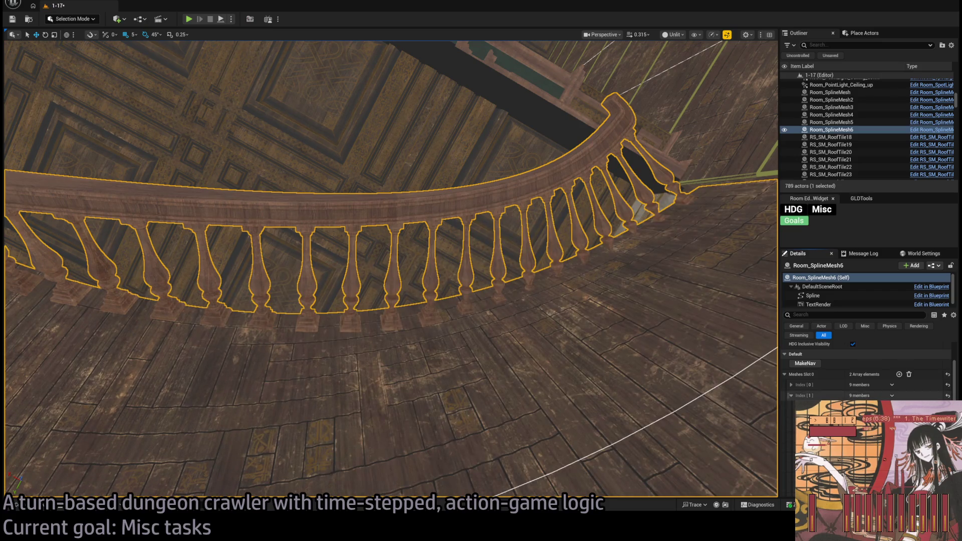
- Collapse the Meshes Slot 0, 1 and 2 entries in the railing's Details
left_click(792, 395)
left_click(785, 375)
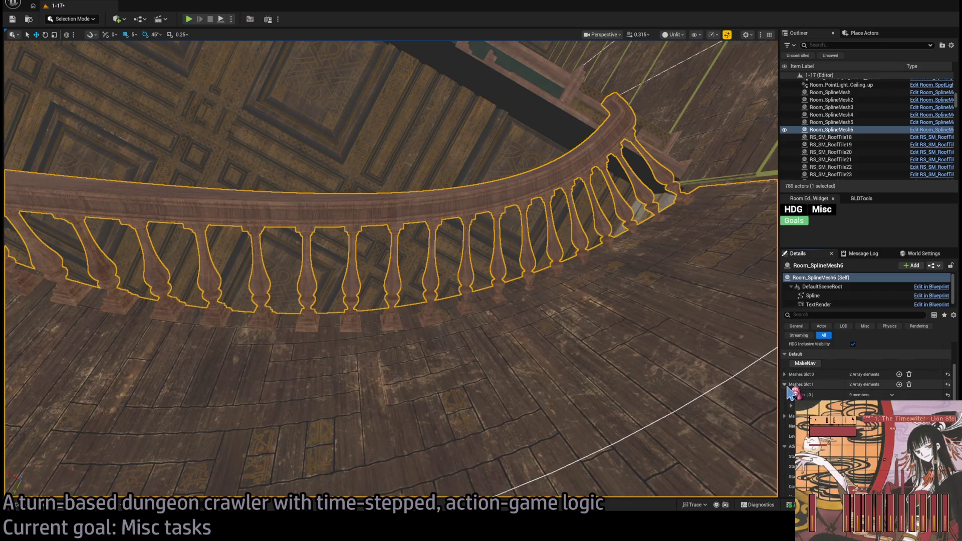
left_click(786, 385)
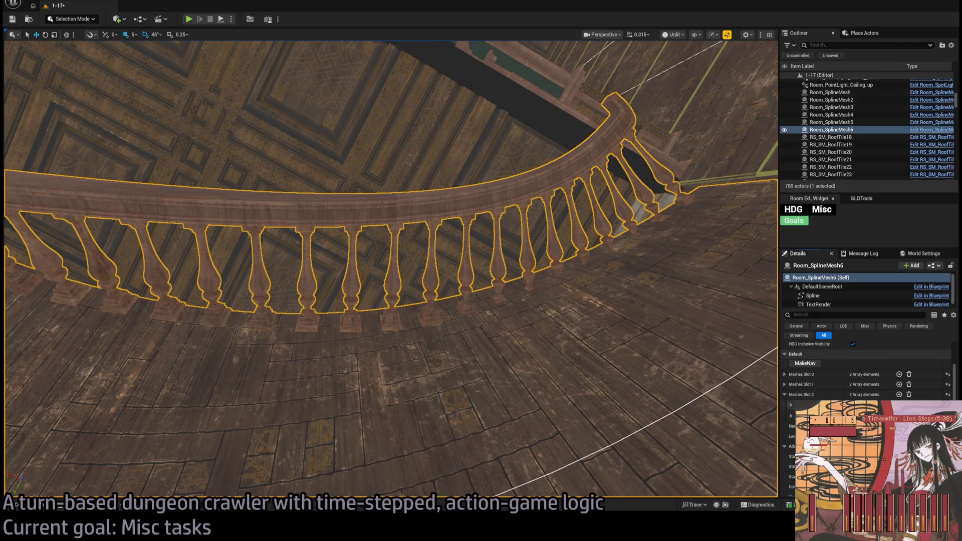
left_click(791, 405)
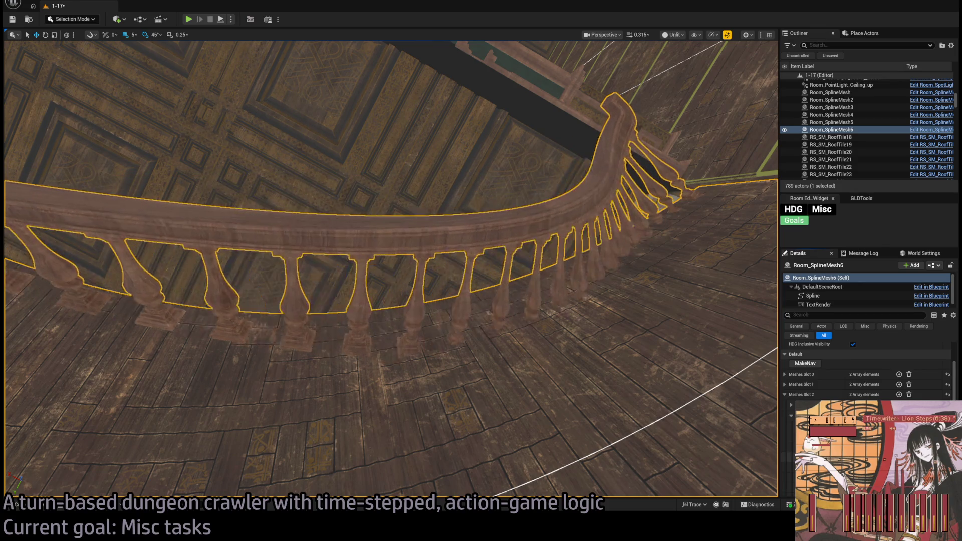
- Frame the railing and set its second Tangent Strength to 1.0
mouse_move(698, 408)
left_mouse_down()
mouse_move(454, 441)
mouse_move(451, 291)
left_mouse_up()
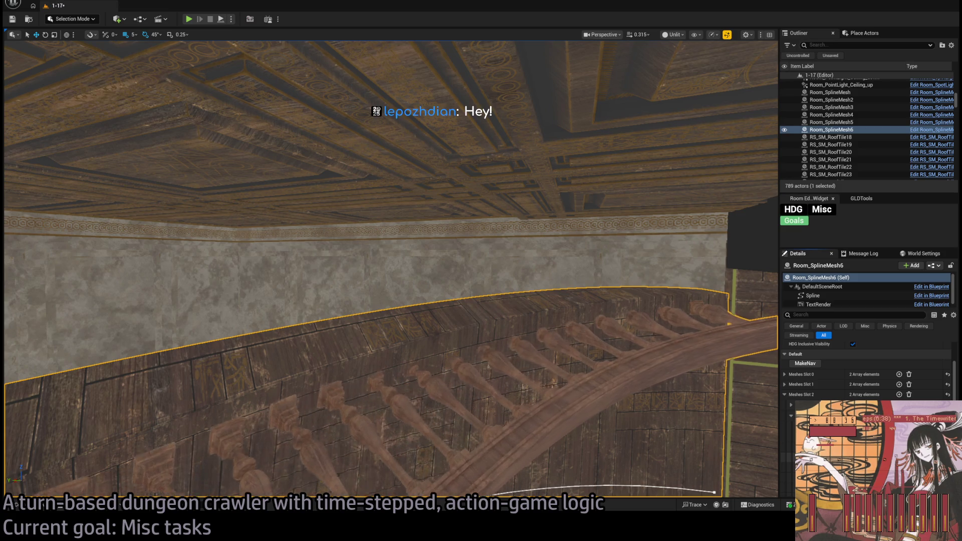
key("f")
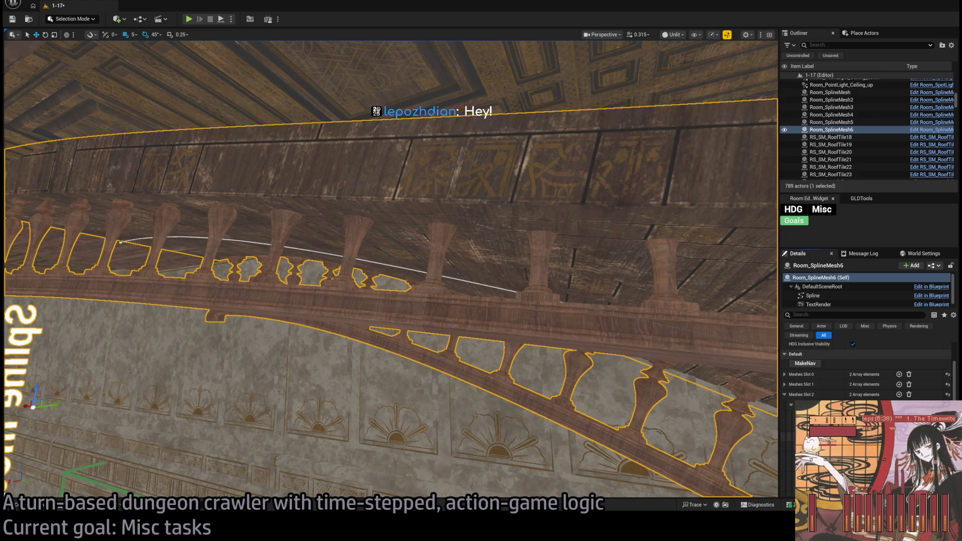
scroll(867, 371, "down", 3)
left_click_drag(890, 384, 878, 387)
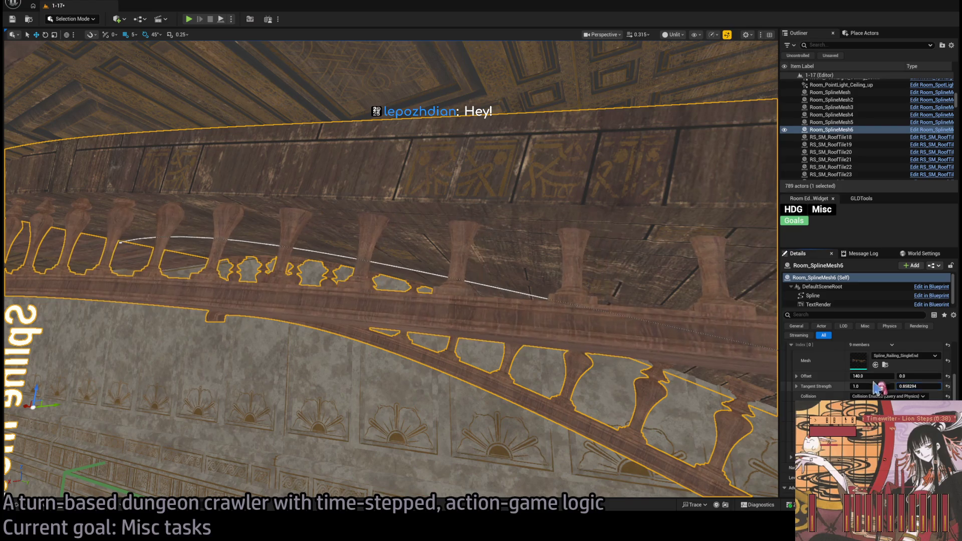
left_click_drag(551, 325, 496, 313)
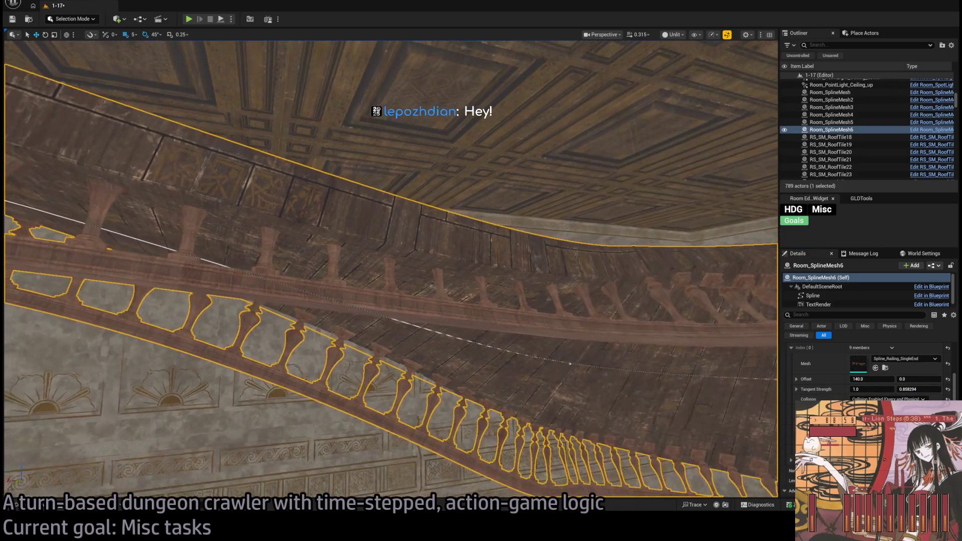
mouse_move(912, 389)
left_mouse_down()
mouse_move(921, 389)
mouse_move(911, 389)
left_mouse_up()
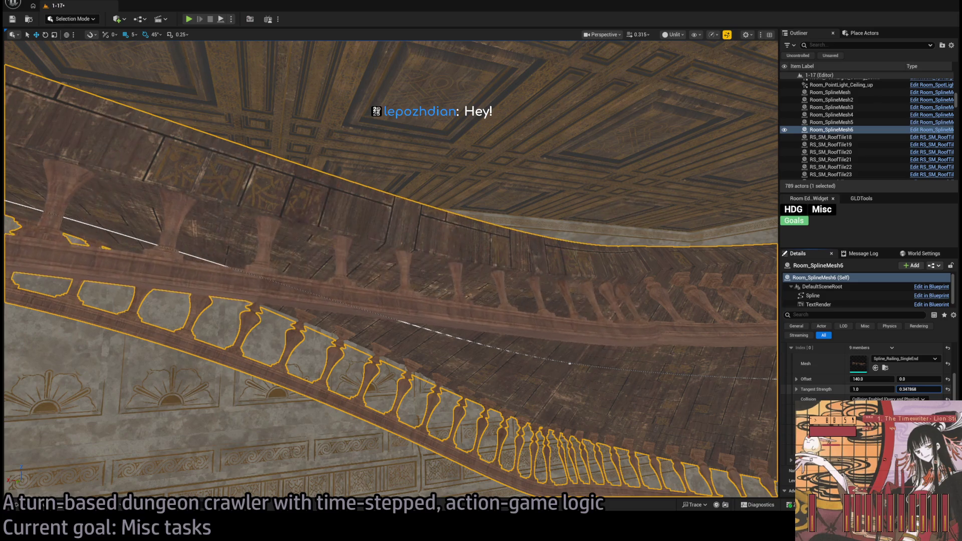
type("1")
key("Return")
mouse_move(622, 337)
left_mouse_down()
mouse_move(363, 415)
mouse_move(460, 414)
mouse_move(451, 312)
mouse_move(589, 344)
left_mouse_up()
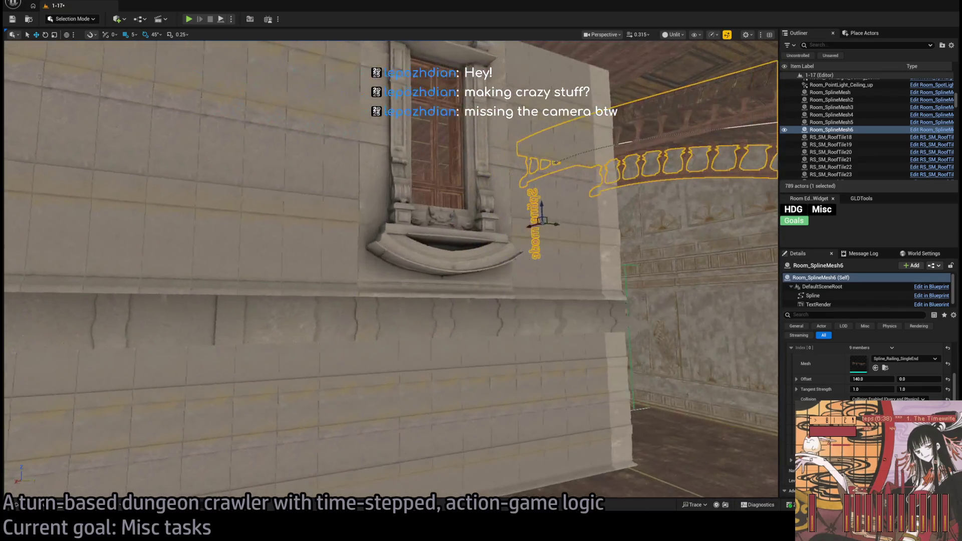
- Orbit past the wall and railing and select the ceiling nav surface Room_nav_surface8
scroll(350, 170, "up", 3)
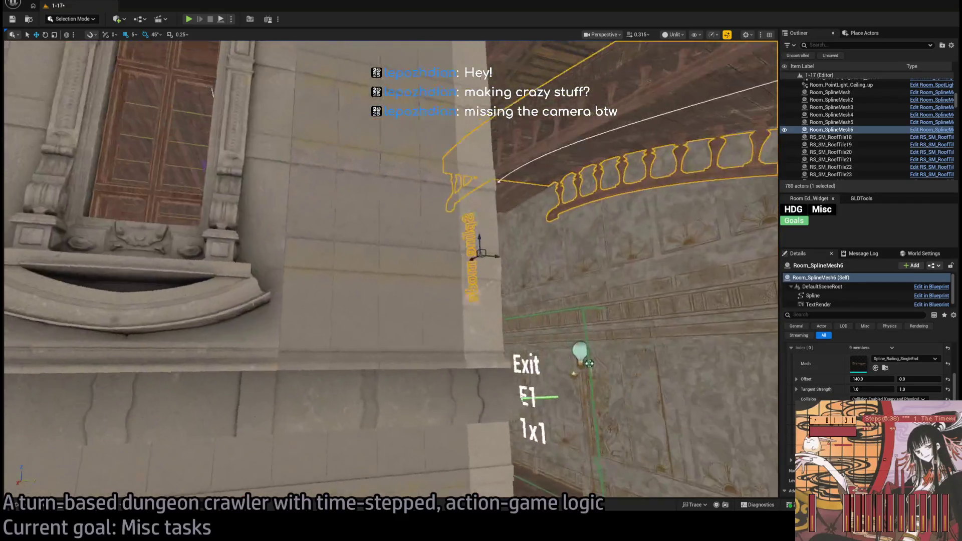
left_click_drag(481, 250, 423, 217)
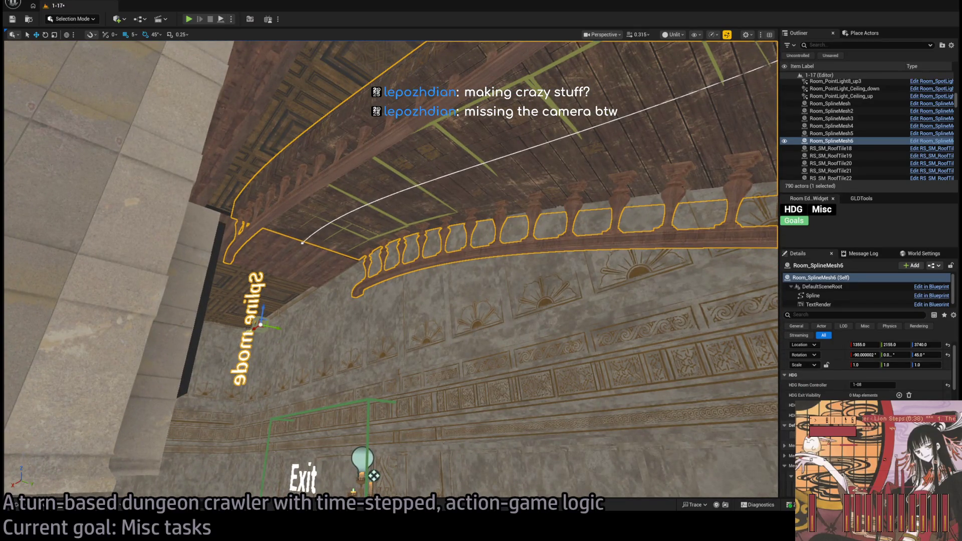
left_click(363, 202)
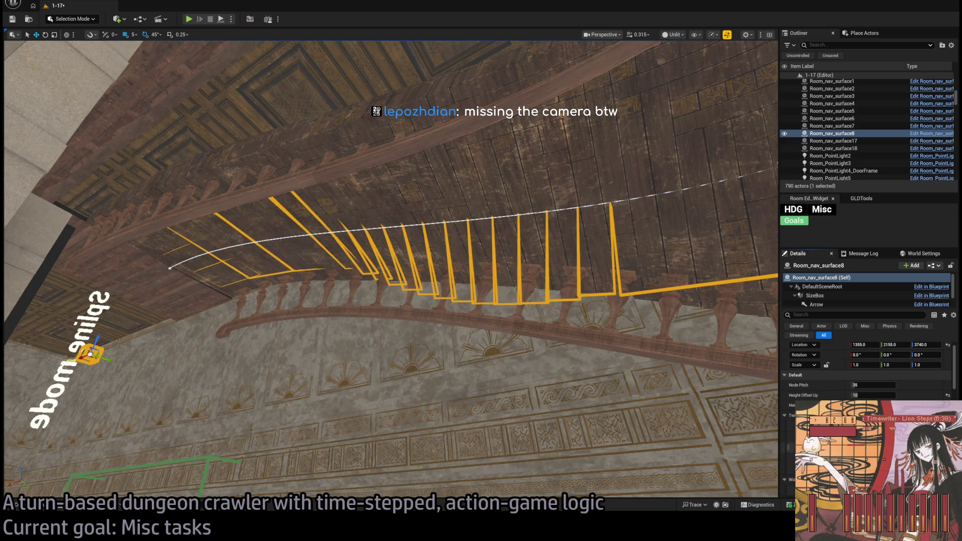
- Reset the nav surface's Widths list and add entries back up to five
left_click_drag(391, 271, 381, 240)
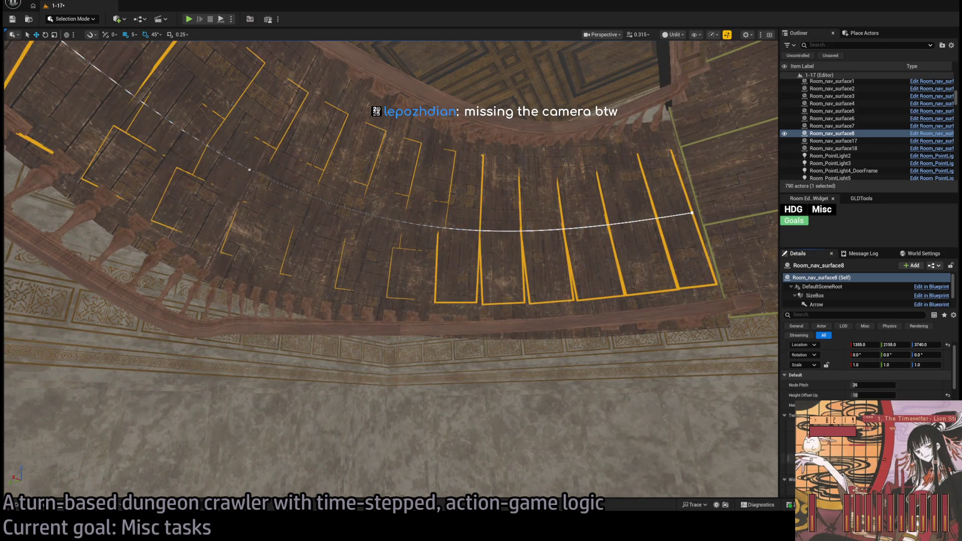
mouse_move(591, 386)
left_mouse_down()
mouse_move(589, 351)
mouse_move(603, 389)
left_mouse_up()
scroll(790, 434, "down", 2)
left_click(785, 355)
left_click(899, 366)
left_click(899, 365)
left_click(899, 365)
left_click(899, 366)
left_click(899, 366)
- Set Widths Index[2] to 100, widen it further, and narrow Index[1] slightly
left_click(868, 398)
type("100")
key("Return")
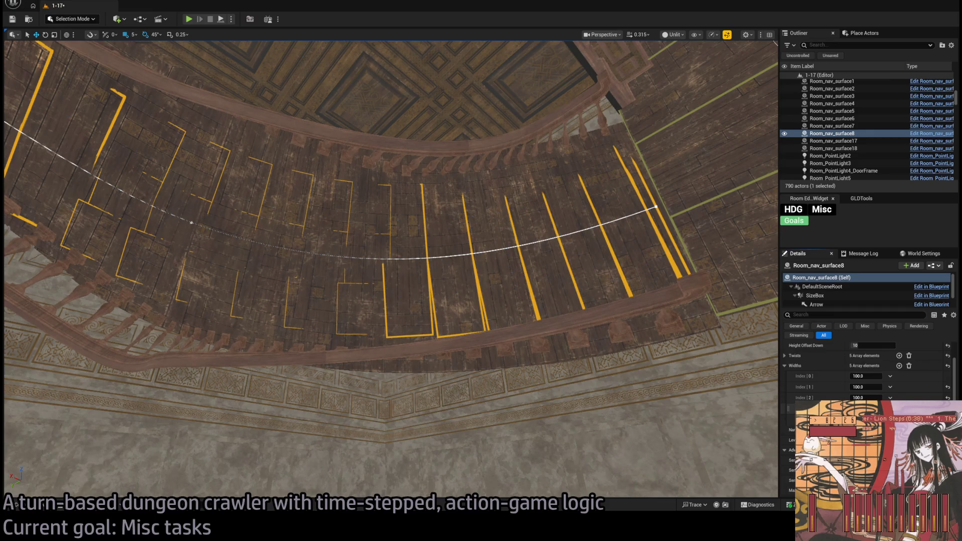
mouse_move(858, 397)
left_mouse_down()
mouse_move(873, 397)
mouse_move(858, 398)
left_mouse_up()
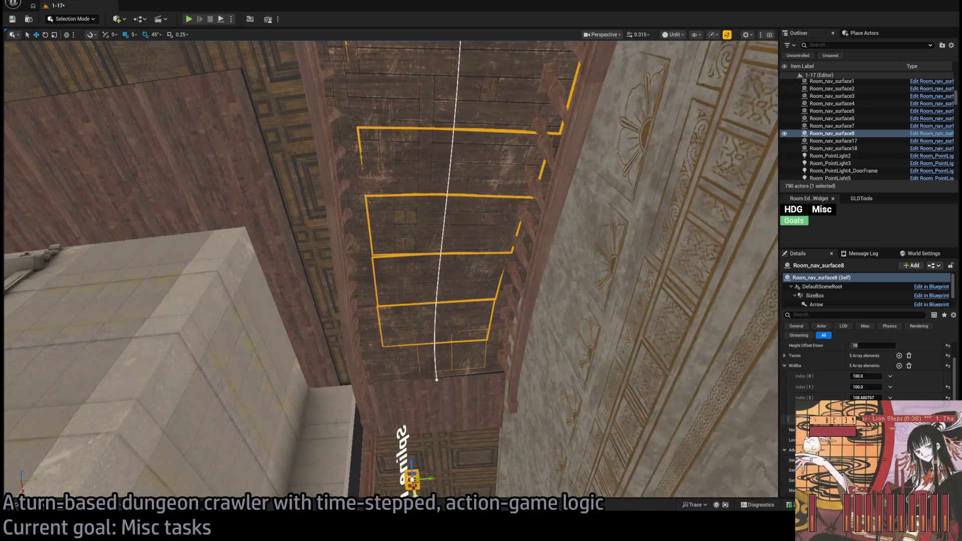
mouse_move(866, 387)
left_mouse_down()
mouse_move(854, 387)
mouse_move(857, 375)
left_mouse_up()
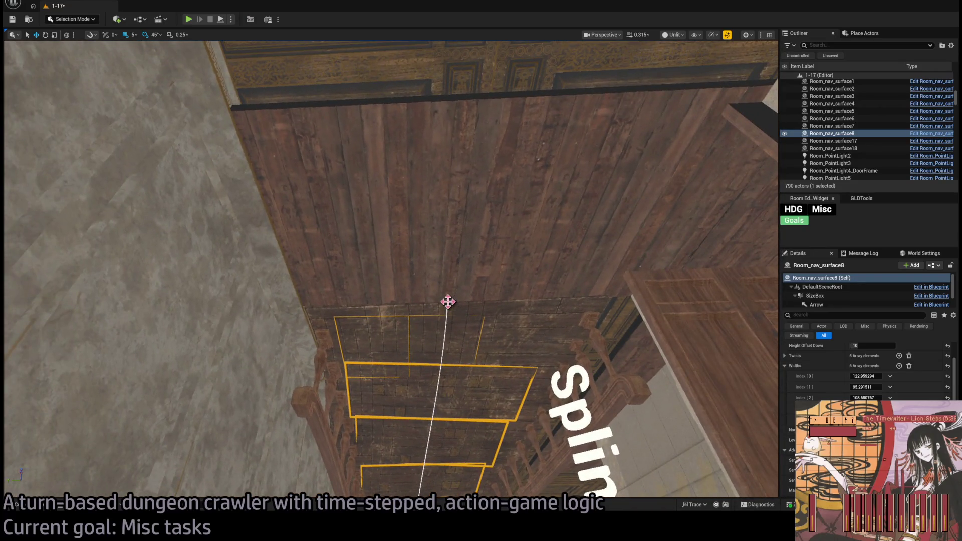
left_click(448, 302)
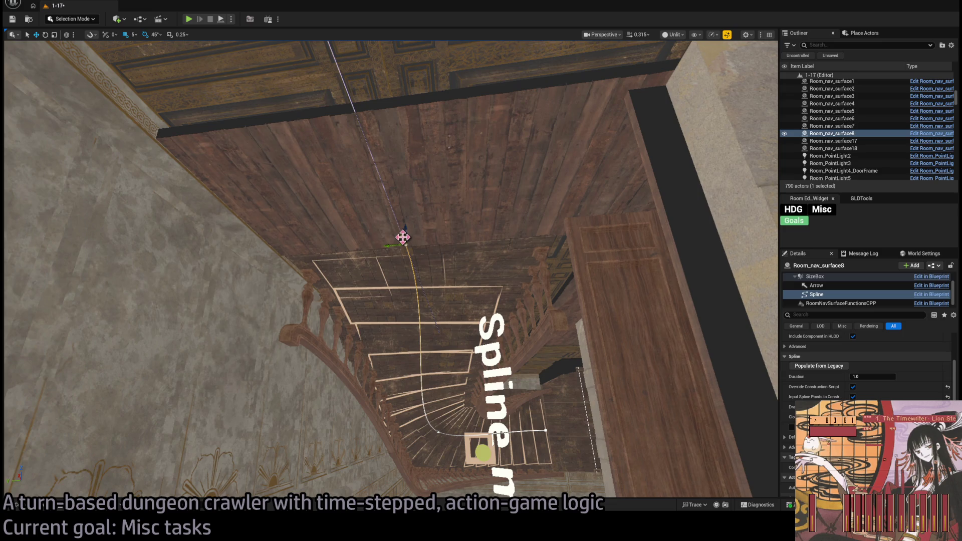
- Fly toward the staircase, then select and frame the Room_SplineMesh6 roof railing
mouse_move(424, 241)
left_mouse_down()
mouse_move(489, 232)
mouse_move(469, 228)
left_mouse_up()
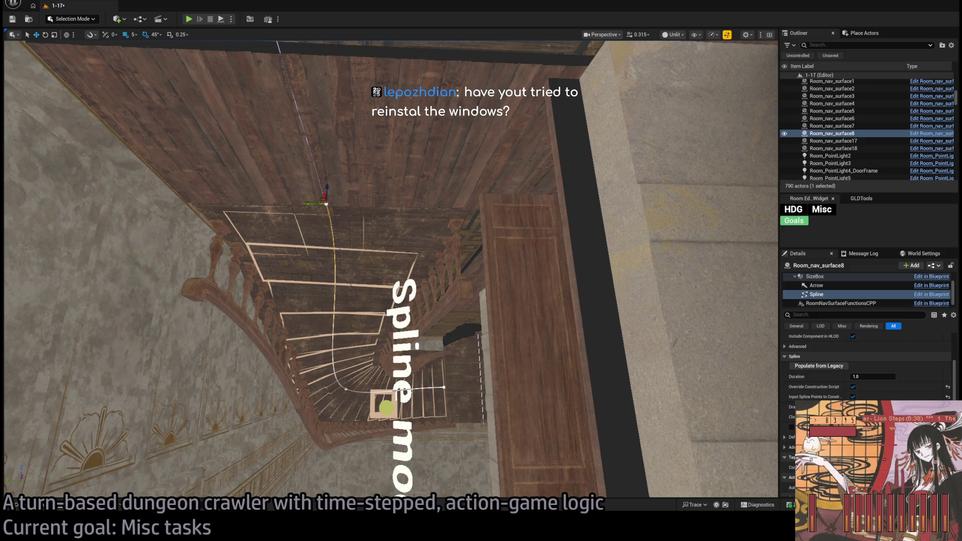
left_click_drag(516, 230, 528, 180)
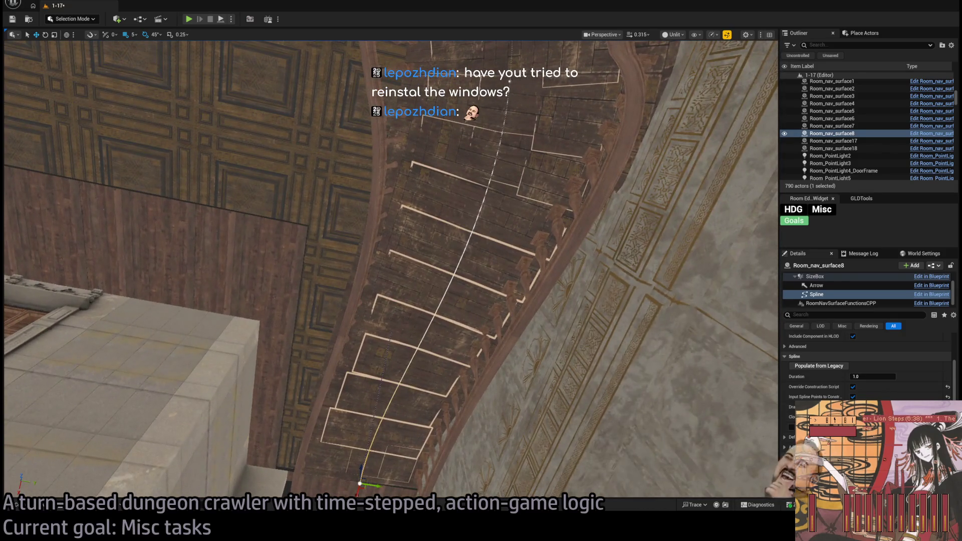
left_click(534, 307)
key("f")
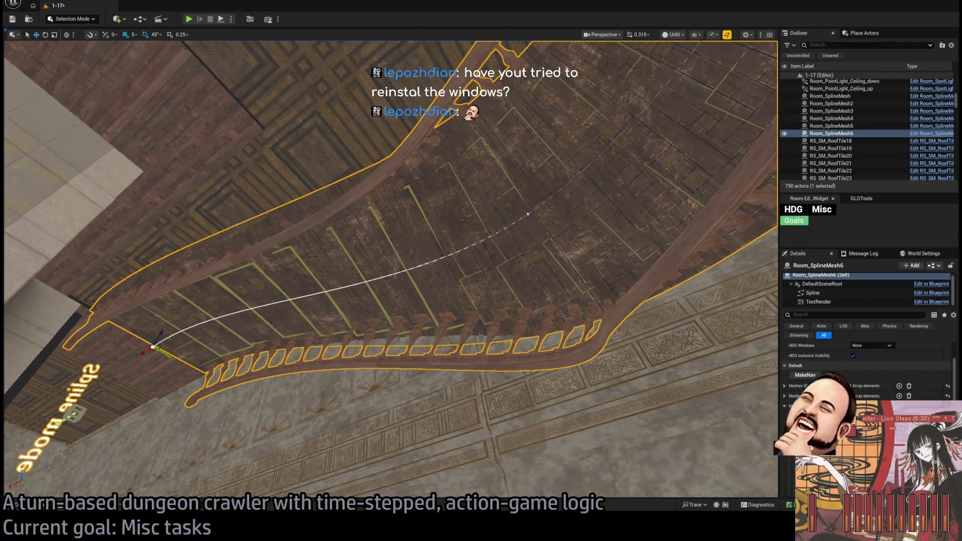
- Select the railing's spline, nudge one point right, then restore it
left_click(528, 214)
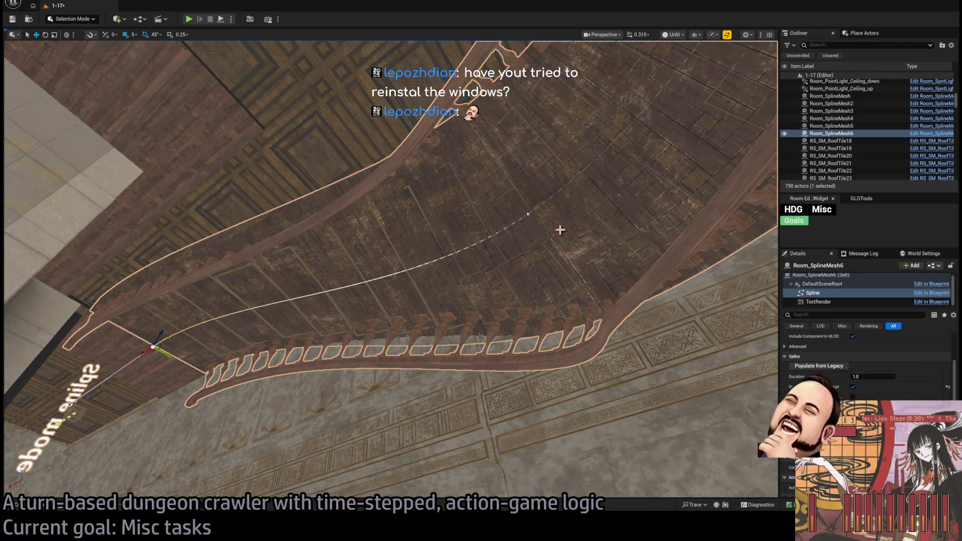
key("f")
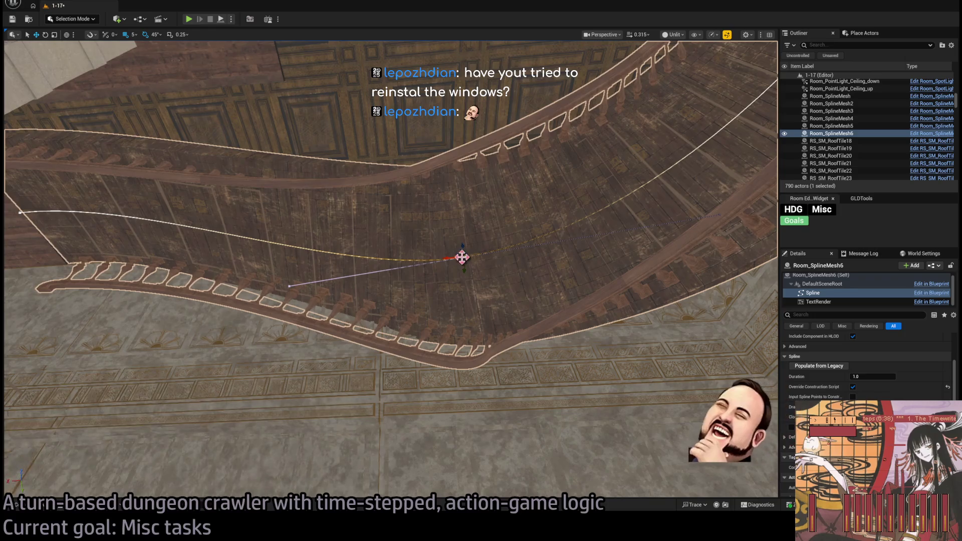
mouse_move(465, 257)
left_mouse_down()
mouse_move(585, 230)
mouse_move(637, 232)
mouse_move(518, 262)
mouse_move(461, 257)
left_mouse_up()
left_click(464, 189)
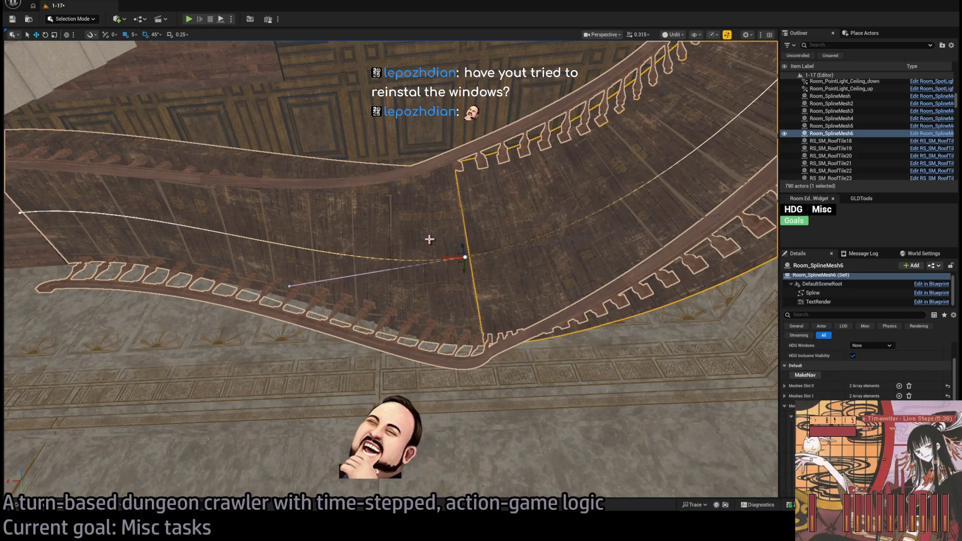
- Select the nav surface's Spline component and step through its first, middle and last points
left_click(391, 204)
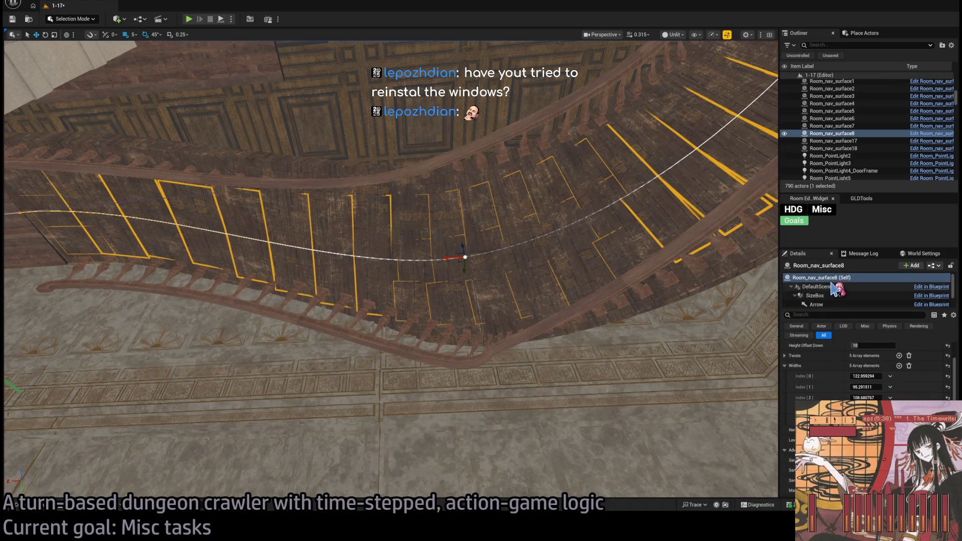
scroll(834, 294, "down", 2)
left_click(828, 294)
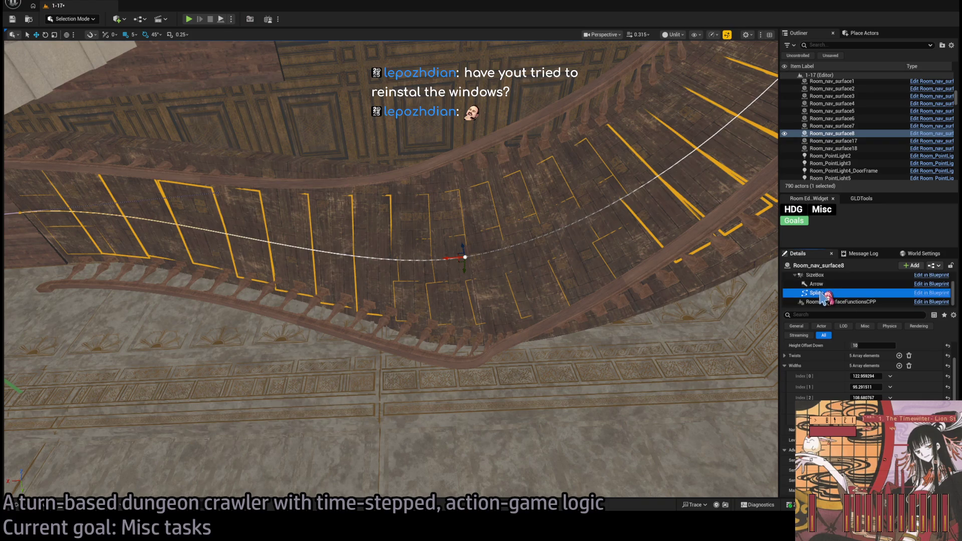
scroll(832, 372, "up", 3)
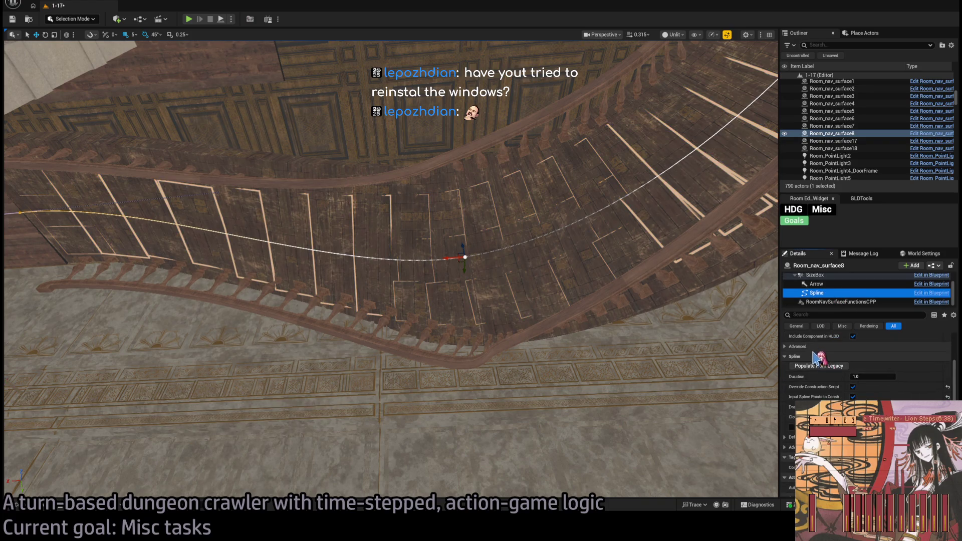
scroll(818, 369, "up", 1)
left_click(807, 363)
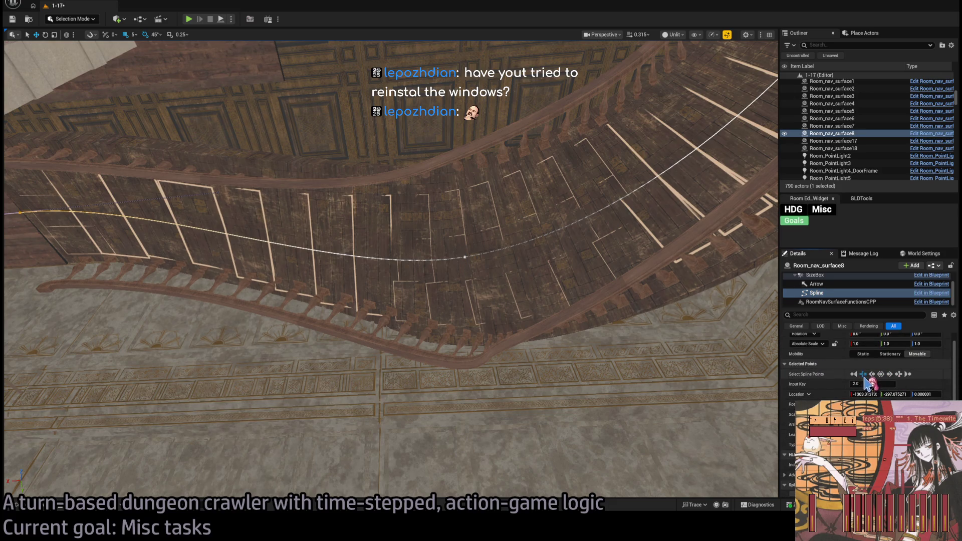
left_click(863, 374)
left_click(890, 374)
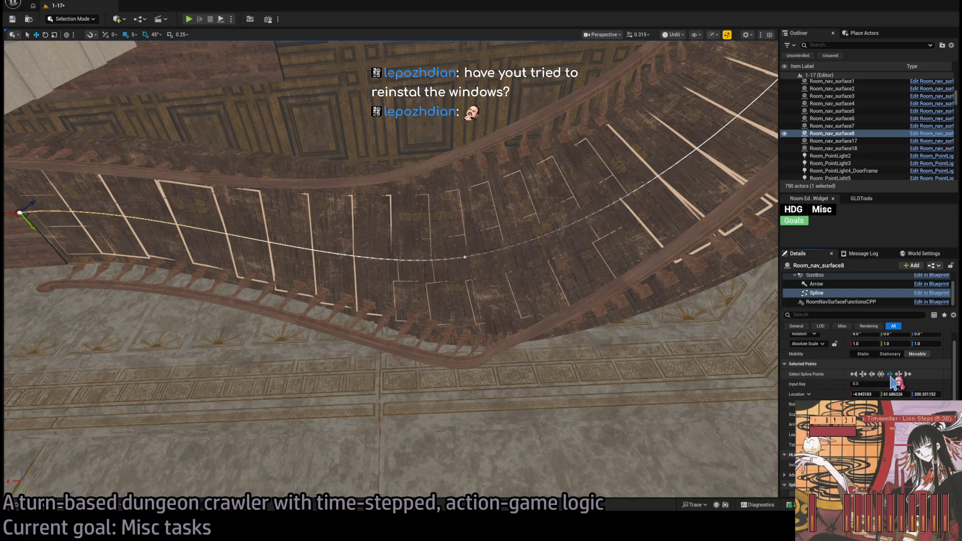
mouse_move(450, 259)
left_mouse_down()
mouse_move(563, 249)
mouse_move(582, 266)
mouse_move(535, 261)
left_mouse_up()
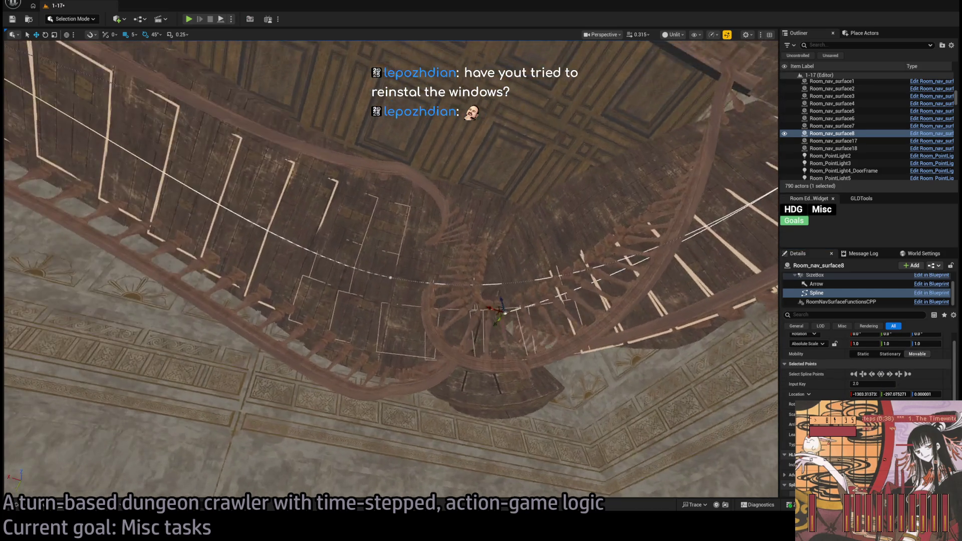
left_click(409, 280)
scroll(847, 291, "up", 2)
scroll(847, 293, "down", 2)
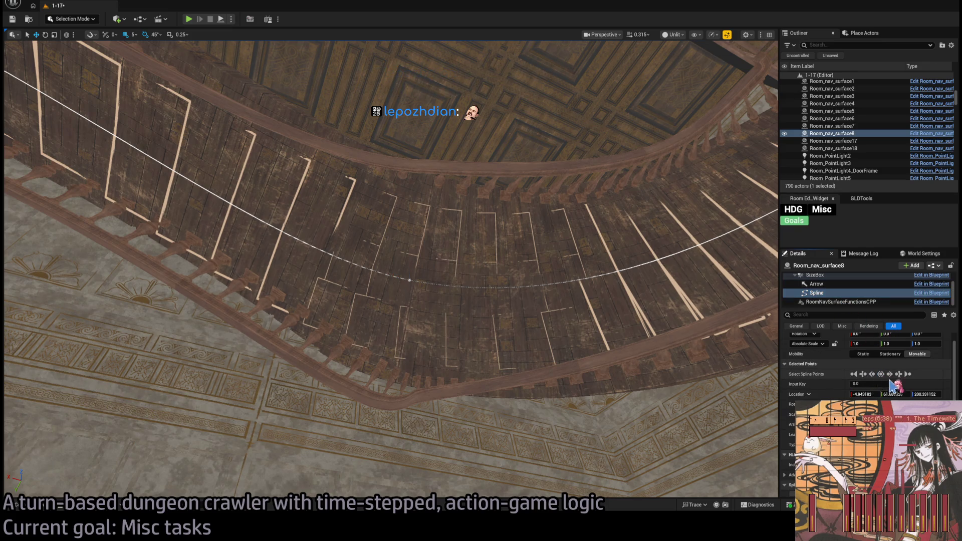
left_click_drag(518, 282, 506, 235)
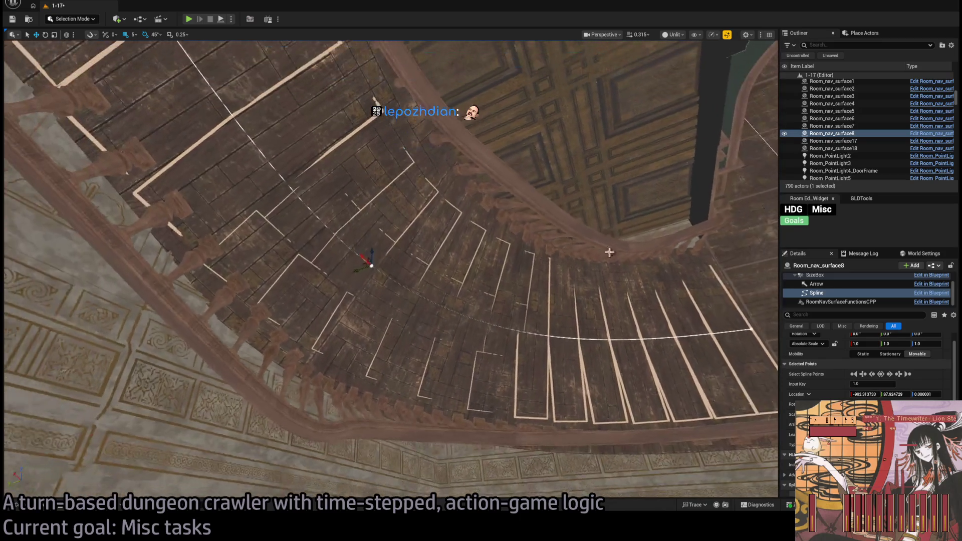
- Hide the roof railing mesh with H and reselect the ceiling nav surface
left_click(569, 221)
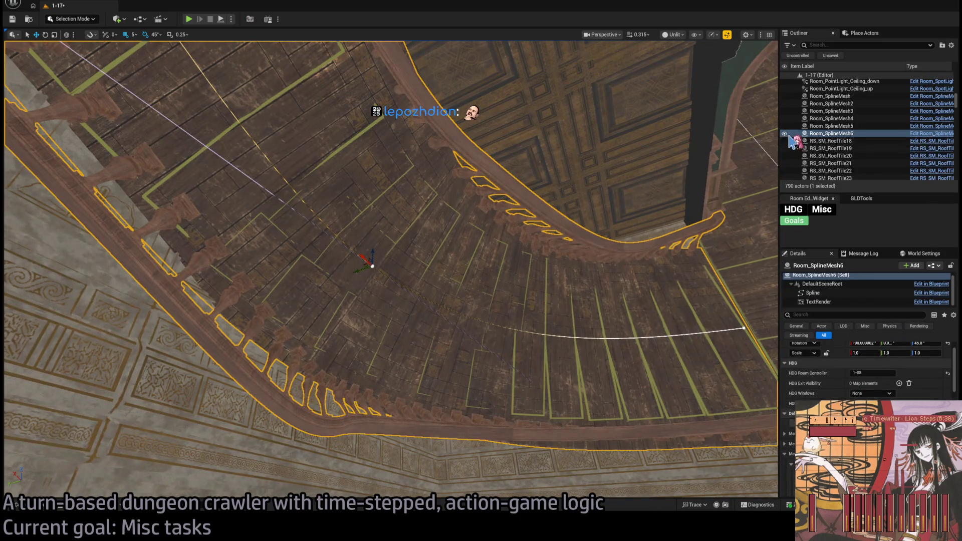
key("h")
left_click(380, 256)
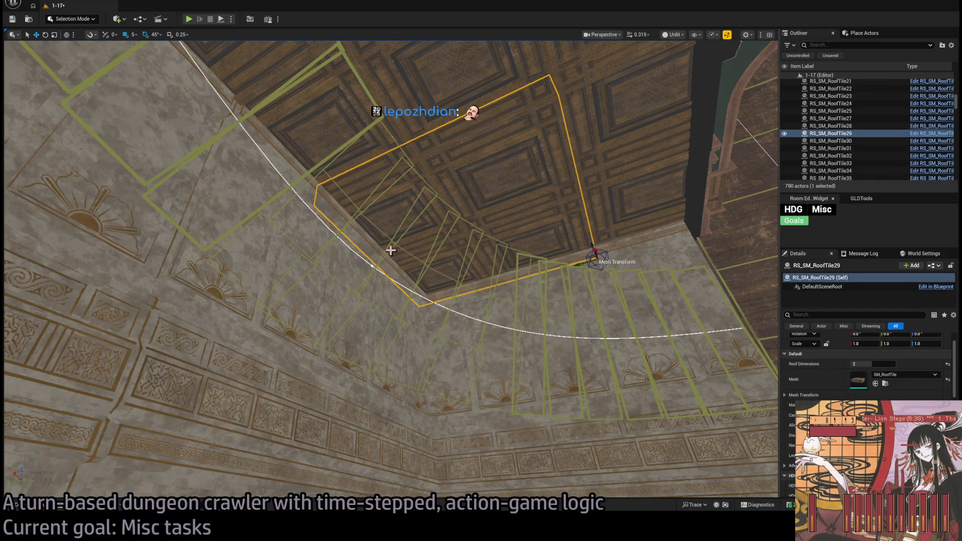
- Drag Room_nav_surface8's spline points sideways and raise one point higher
left_click(372, 265)
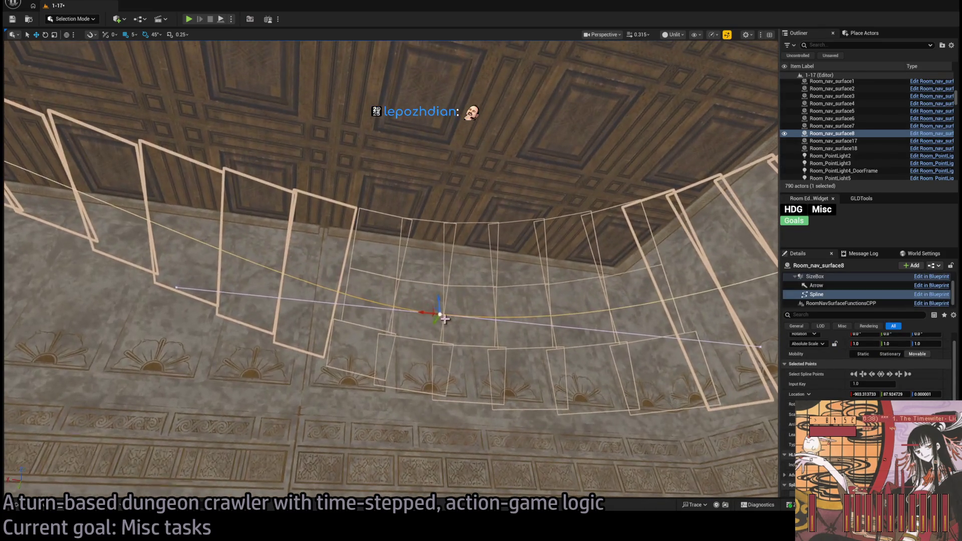
mouse_move(445, 319)
left_mouse_down()
mouse_move(431, 313)
mouse_move(464, 329)
mouse_move(513, 323)
mouse_move(426, 320)
mouse_move(496, 305)
mouse_move(666, 337)
left_mouse_up()
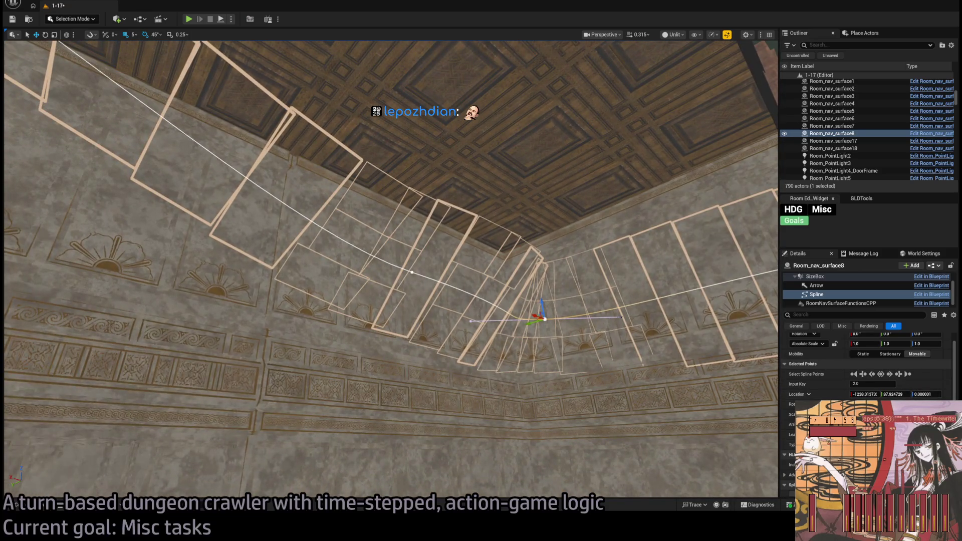
mouse_move(666, 376)
left_mouse_down()
mouse_move(711, 431)
mouse_move(741, 446)
left_mouse_up()
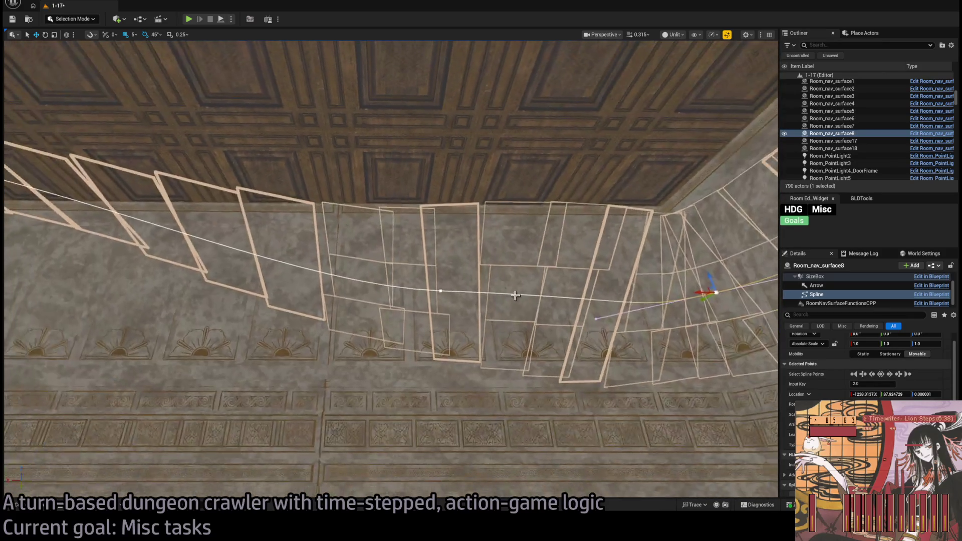
left_click(441, 290)
mouse_move(451, 279)
left_mouse_down()
mouse_move(433, 291)
mouse_move(296, 278)
left_mouse_up()
mouse_move(280, 240)
left_mouse_down()
mouse_move(386, 269)
mouse_move(410, 303)
mouse_move(423, 291)
left_mouse_up()
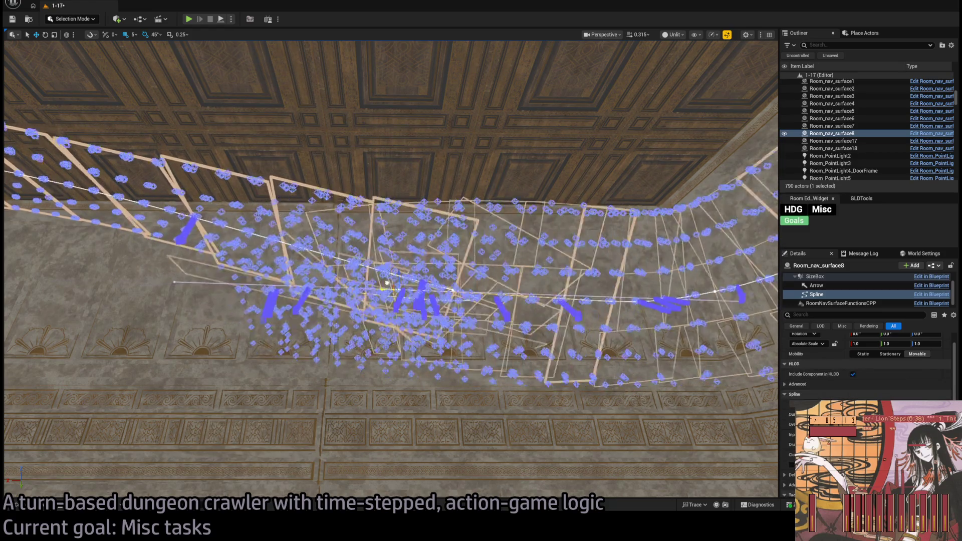
left_click(441, 289)
mouse_move(457, 310)
left_mouse_down()
mouse_move(221, 290)
mouse_move(205, 264)
mouse_move(206, 236)
left_mouse_up()
left_click(220, 253)
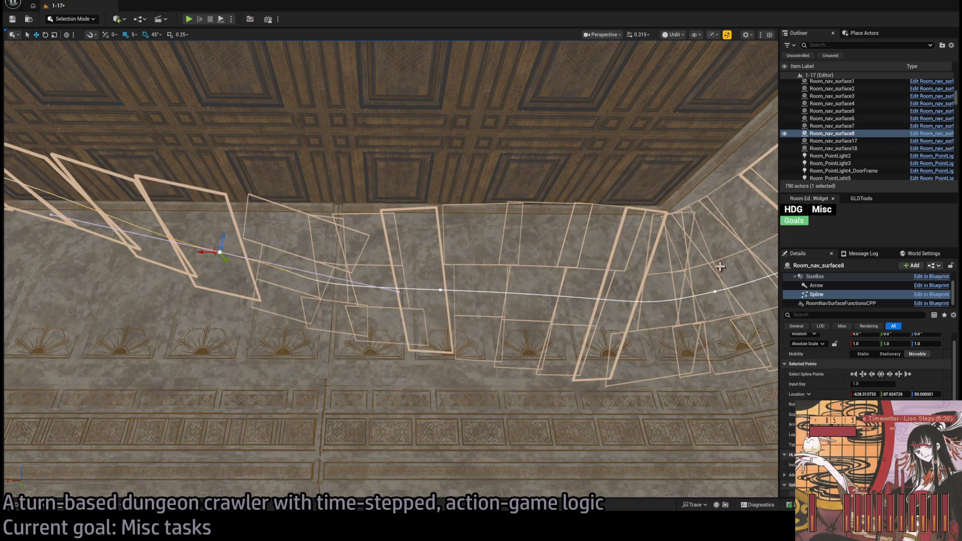
- Tilt the view up to the ceiling and pick the next spline point
scroll(949, 117, "down", 10)
scroll(947, 110, "up", 10)
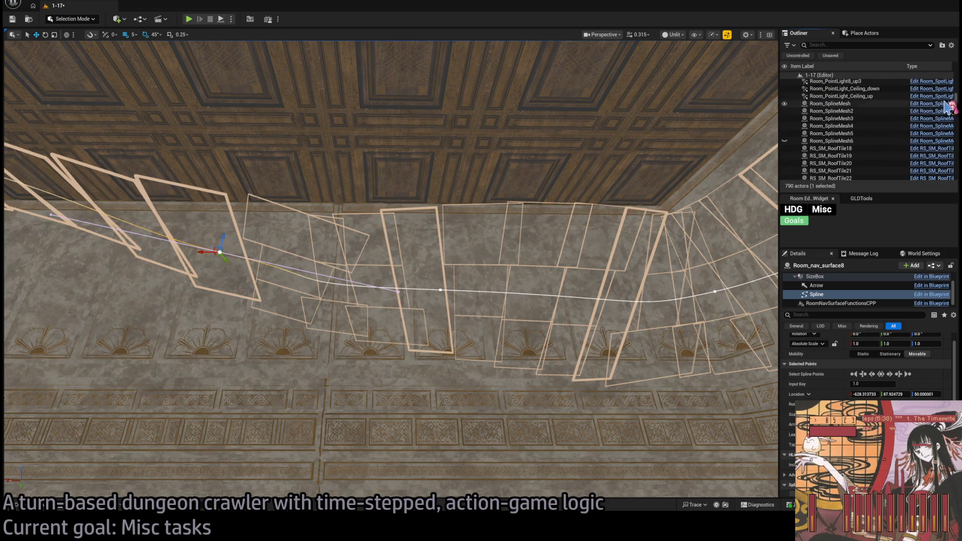
left_click_drag(501, 251, 401, 279)
scroll(401, 279, "up", 3)
mouse_move(339, 216)
left_mouse_down()
mouse_move(393, 193)
mouse_move(333, 232)
mouse_move(340, 258)
mouse_move(344, 221)
mouse_move(346, 245)
mouse_move(341, 235)
mouse_move(246, 245)
mouse_move(281, 236)
mouse_move(351, 271)
mouse_move(426, 275)
left_mouse_up()
left_click(453, 304)
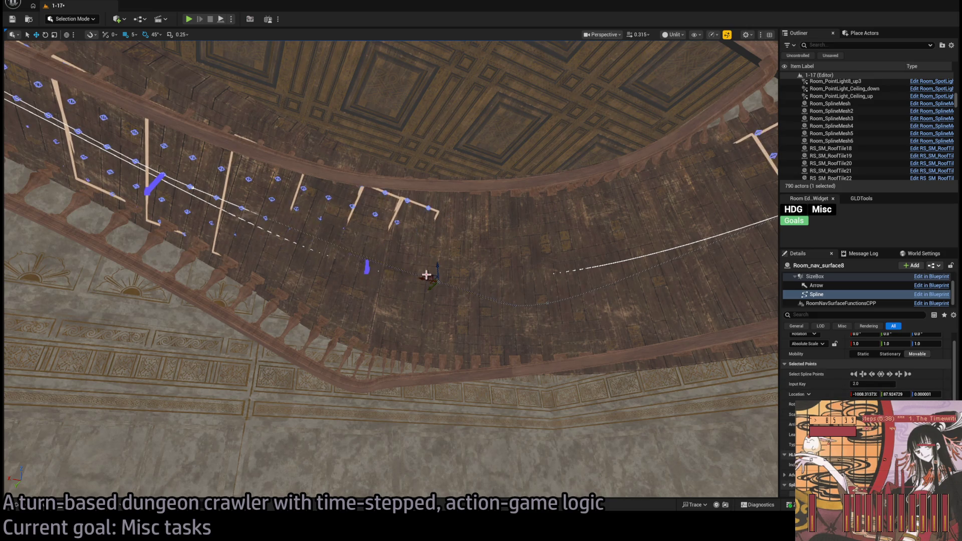
- Frame the selected spline point and lower it to Z -20
mouse_move(584, 317)
left_mouse_down()
mouse_move(509, 286)
mouse_move(457, 295)
mouse_move(379, 275)
mouse_move(419, 247)
mouse_move(410, 253)
mouse_move(442, 247)
mouse_move(411, 236)
mouse_move(423, 240)
mouse_move(419, 230)
mouse_move(430, 254)
mouse_move(530, 286)
mouse_move(526, 301)
mouse_move(447, 290)
mouse_move(503, 301)
mouse_move(455, 316)
mouse_move(453, 301)
mouse_move(429, 316)
left_mouse_up()
key("f")
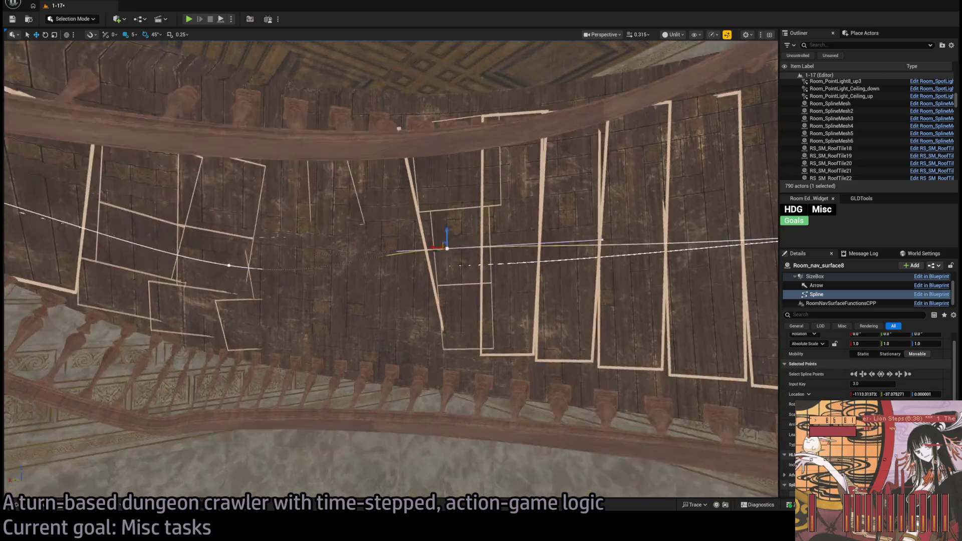
mouse_move(469, 231)
left_mouse_down()
mouse_move(469, 251)
mouse_move(516, 264)
mouse_move(567, 254)
mouse_move(516, 262)
left_mouse_up()
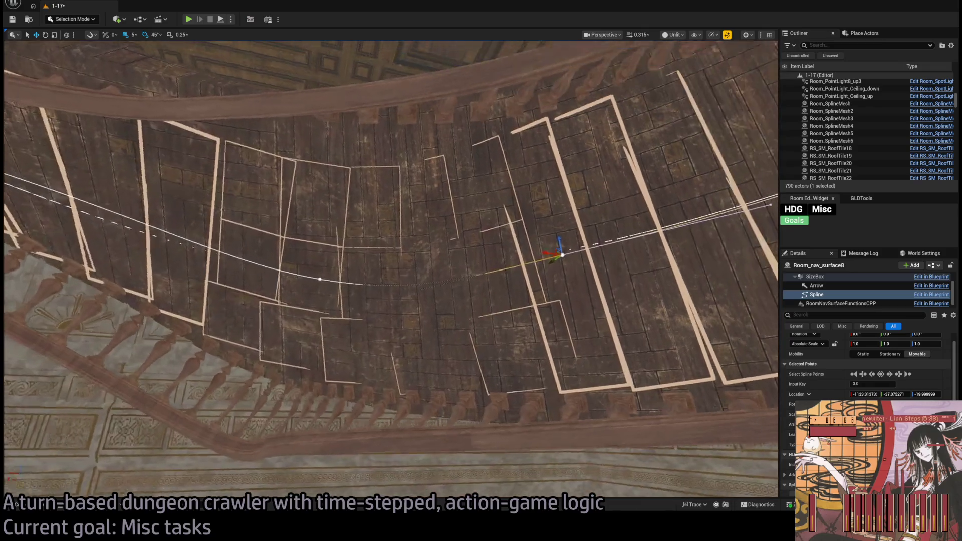
mouse_move(204, 363)
left_mouse_down()
mouse_move(215, 361)
mouse_move(204, 363)
left_mouse_up()
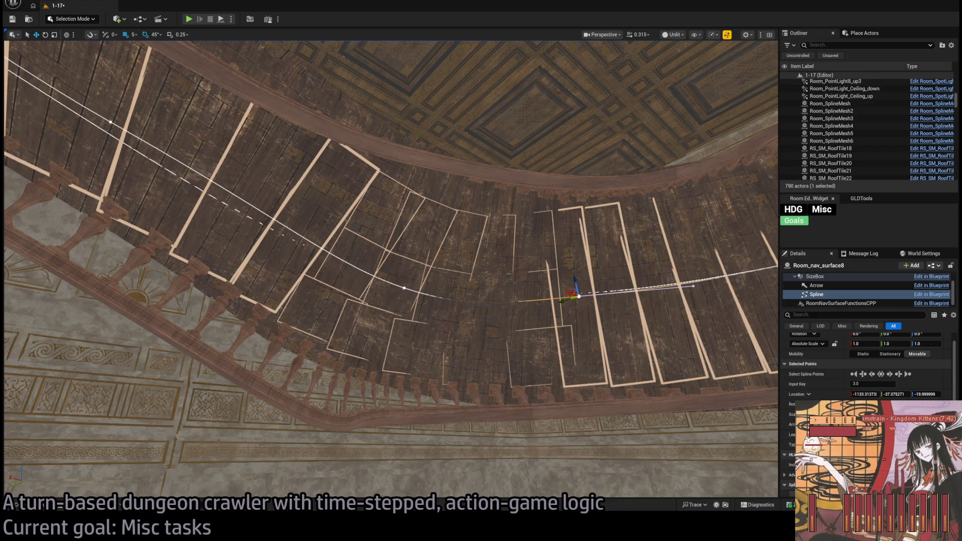
- Pick the spline's second and third points, inspecting them from several angles
mouse_move(523, 294)
left_mouse_down()
mouse_move(391, 235)
mouse_move(361, 250)
mouse_move(462, 308)
mouse_move(396, 298)
left_mouse_up()
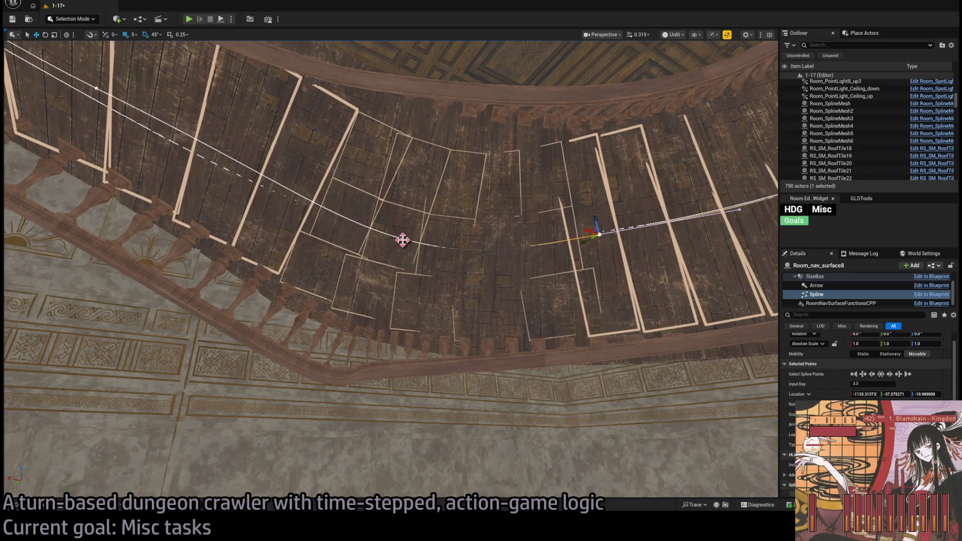
left_click(403, 241)
left_click(376, 295)
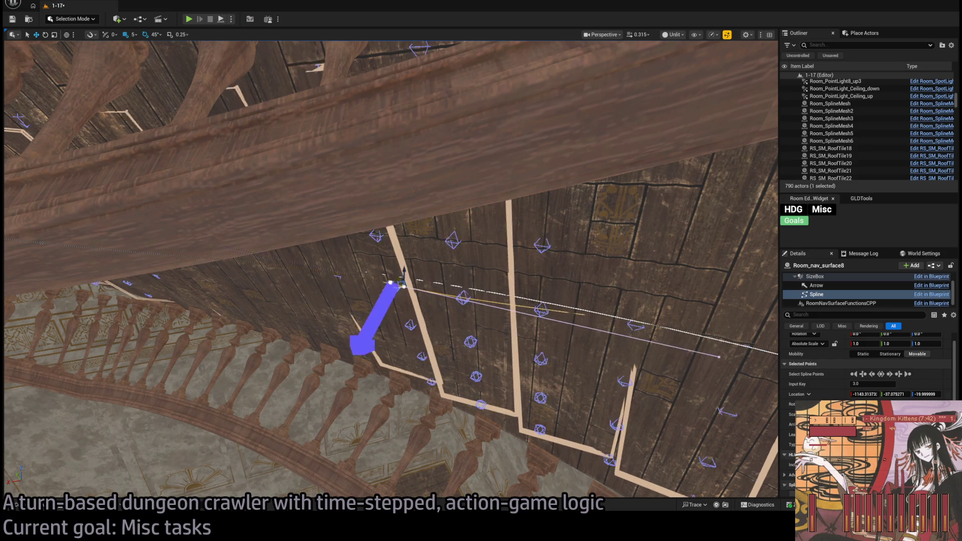
left_click_drag(385, 284, 447, 331)
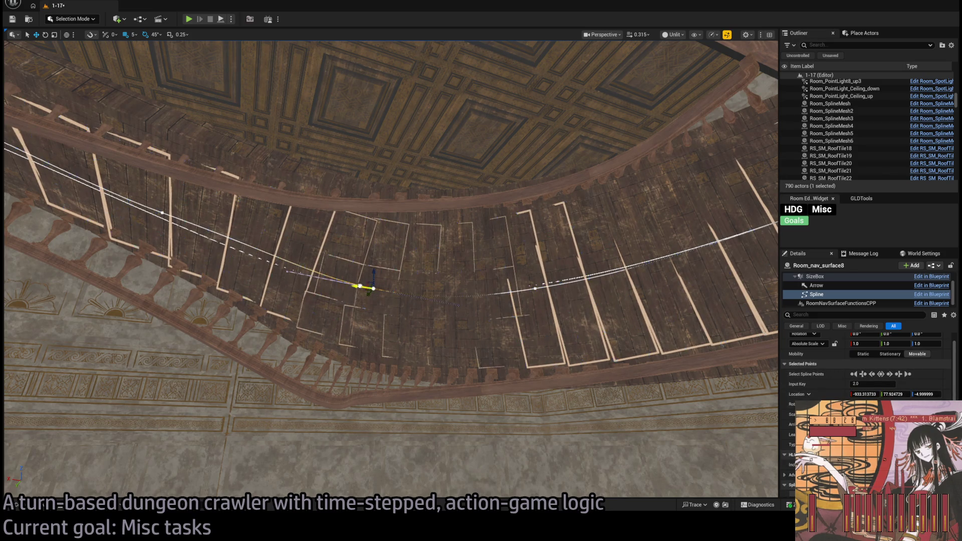
scroll(405, 291, "down", 10)
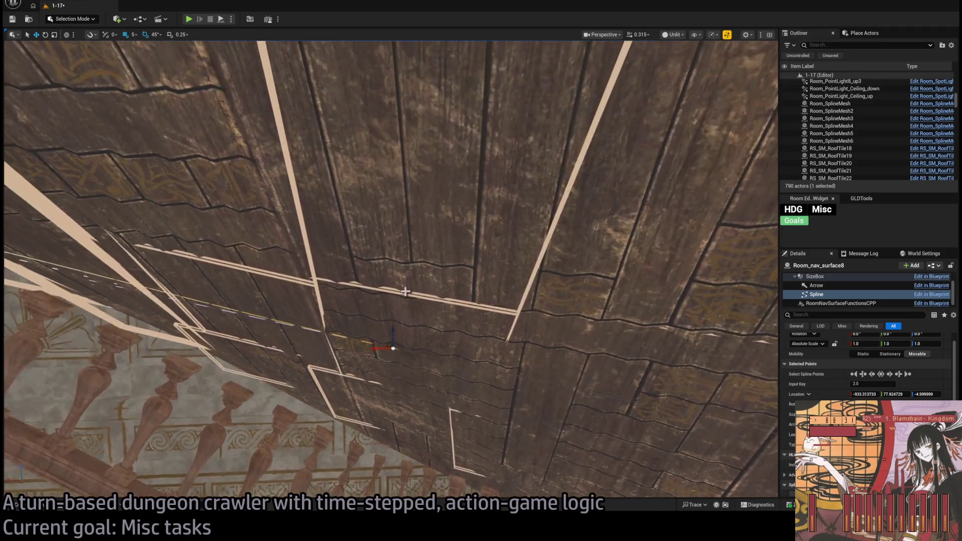
scroll(379, 357, "down", 2)
mouse_move(380, 357)
left_mouse_down()
mouse_move(359, 336)
mouse_move(351, 296)
mouse_move(371, 245)
mouse_move(393, 351)
left_mouse_up()
left_click_drag(418, 266, 356, 273)
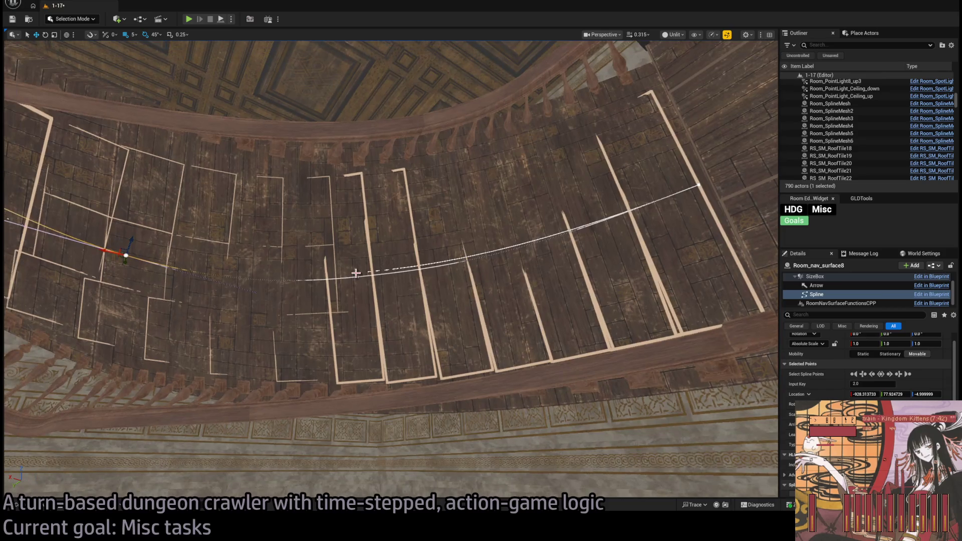
scroll(832, 296, "up", 2)
- Select the whole Room_nav_surface8 actor and look over the floor and wooden corridor
left_click(832, 278)
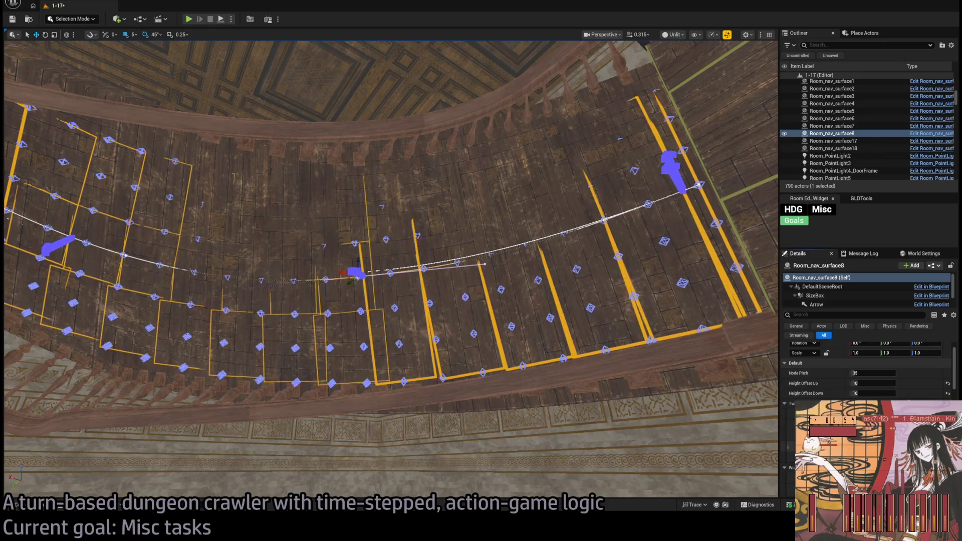
left_click_drag(483, 323, 483, 323)
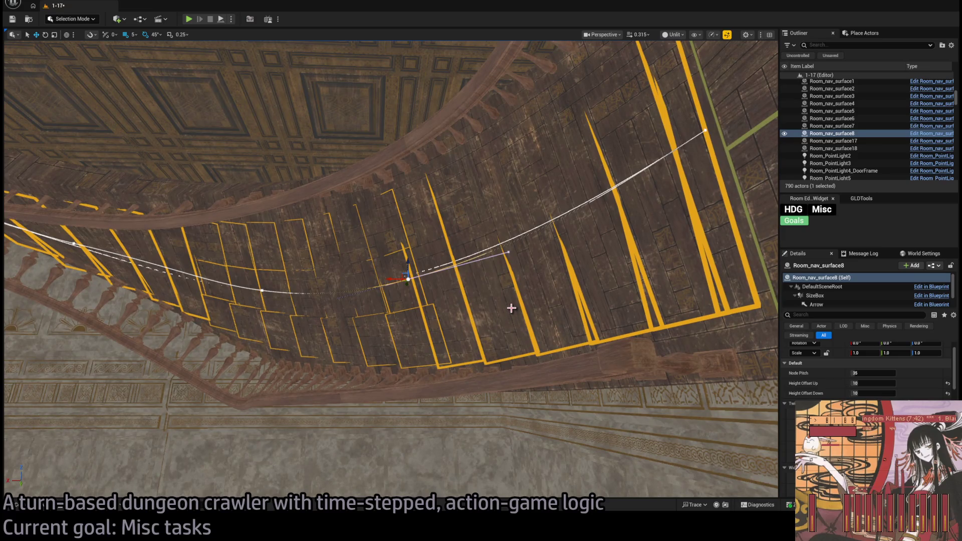
left_click_drag(450, 163, 449, 162)
left_click_drag(460, 196, 459, 196)
- Select the nav surface's spline end point and other points, previewing the navigation markers
left_click(481, 278)
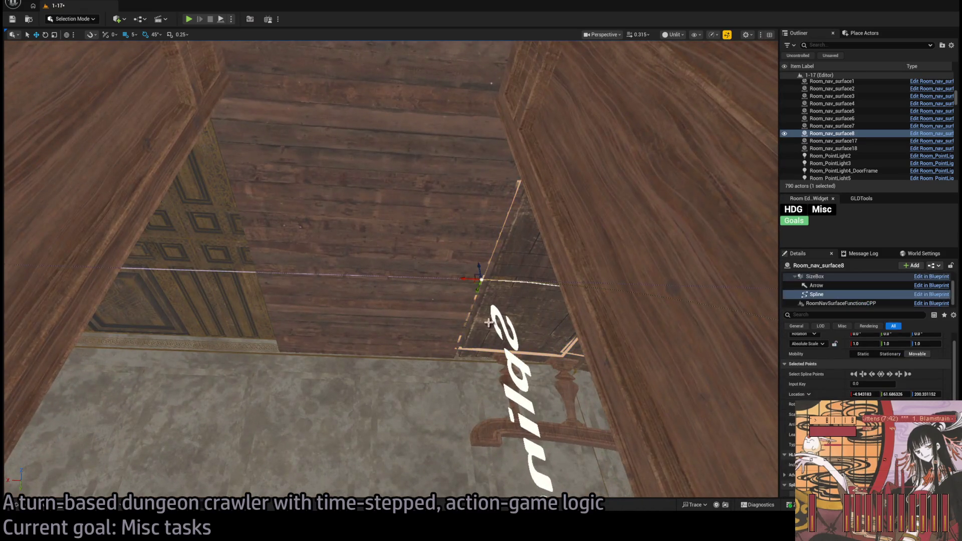
left_click(386, 273)
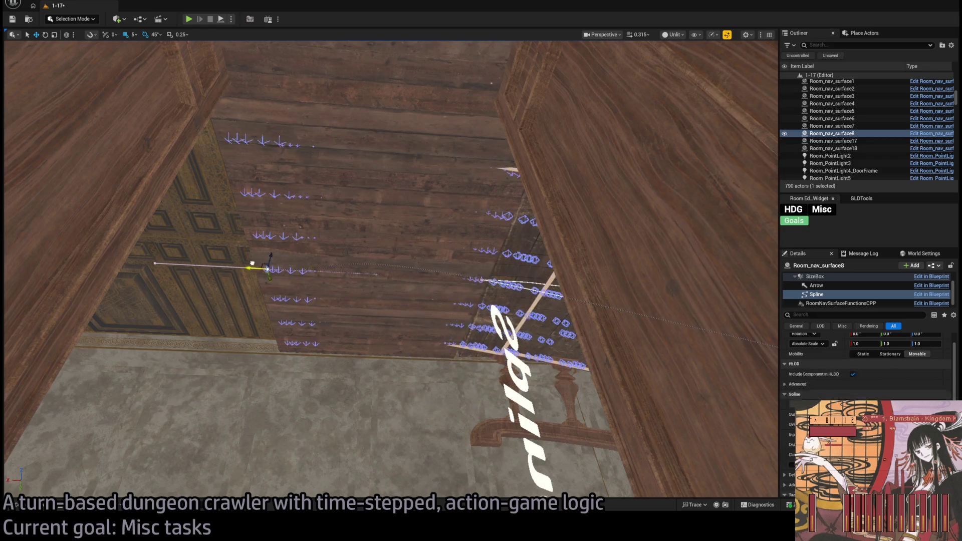
left_click(252, 263)
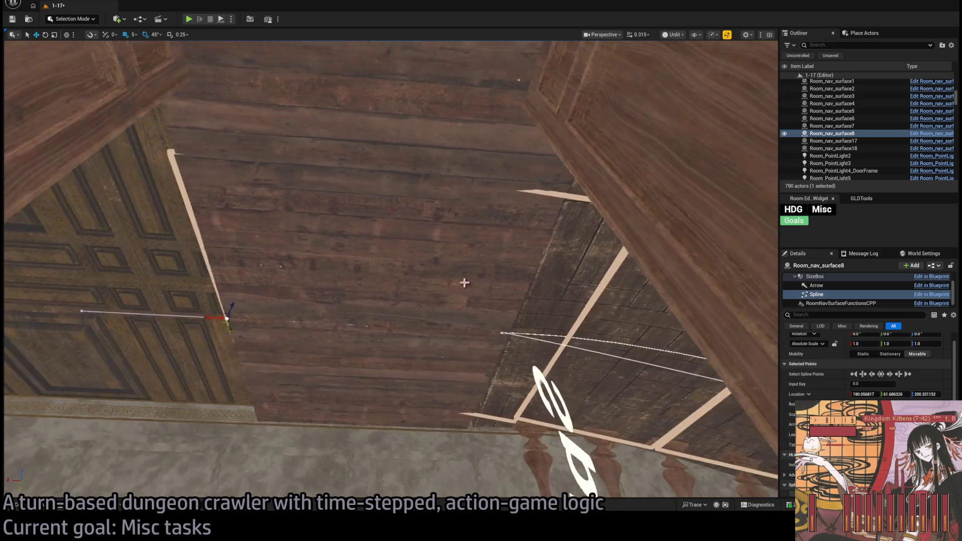
left_click(501, 331)
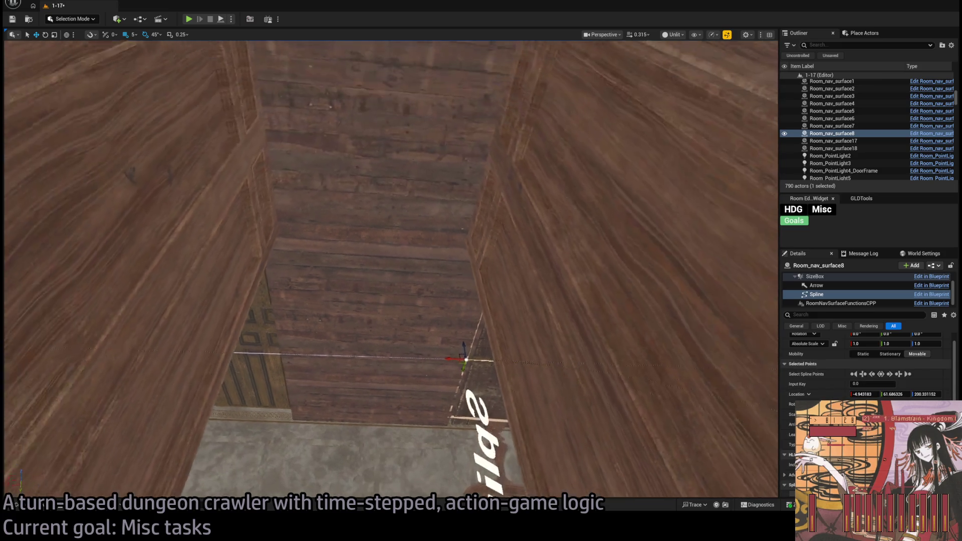
left_click_drag(501, 331, 501, 210)
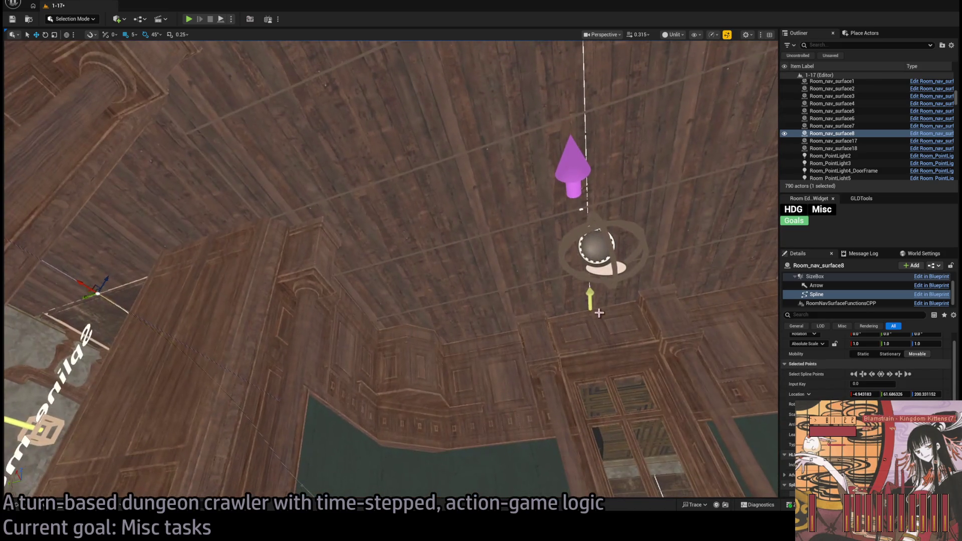
- Focus Room_nav_surface7 and drag its spline end point out to X 1150
left_click(595, 246)
key("f")
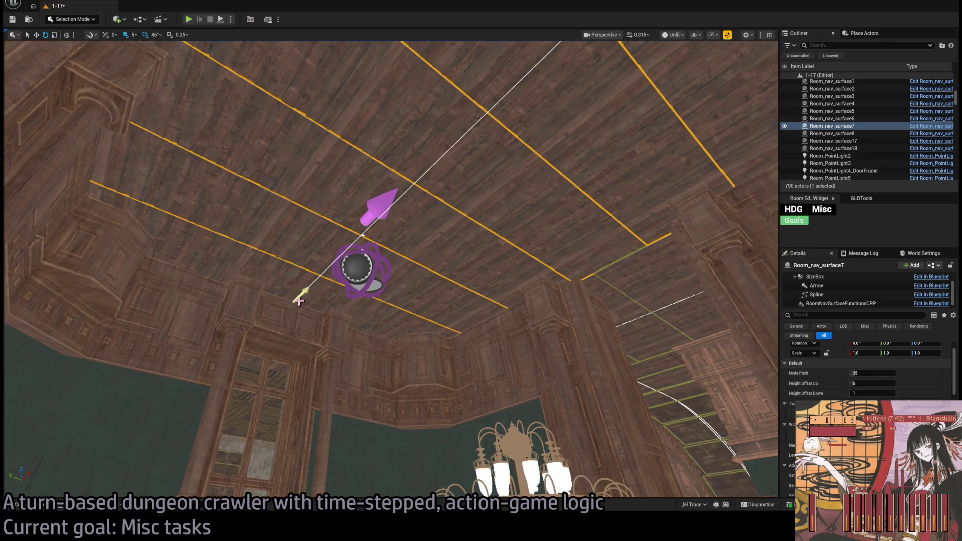
left_click(304, 292)
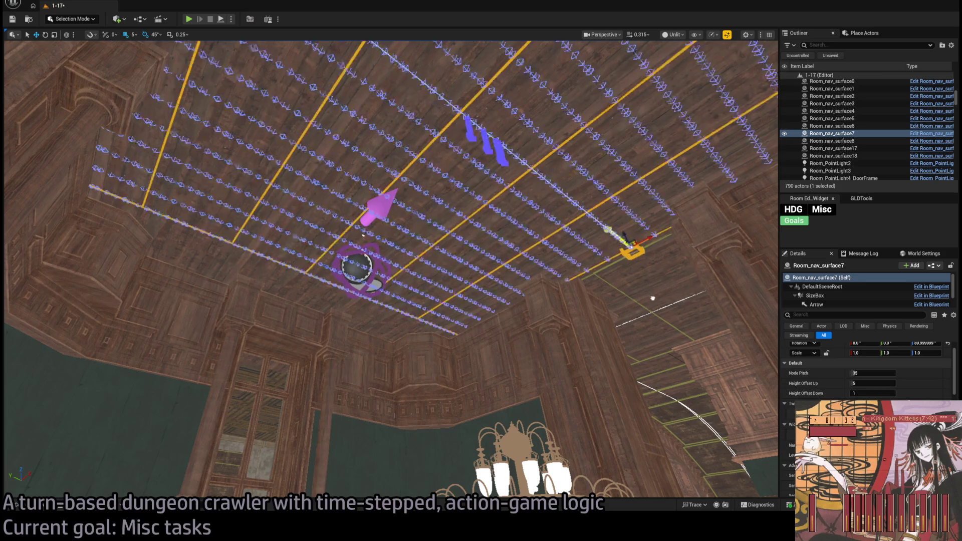
mouse_move(659, 293)
left_mouse_down()
mouse_move(552, 345)
mouse_move(600, 189)
mouse_move(609, 286)
mouse_move(619, 172)
left_mouse_up()
left_click_drag(375, 159, 392, 224)
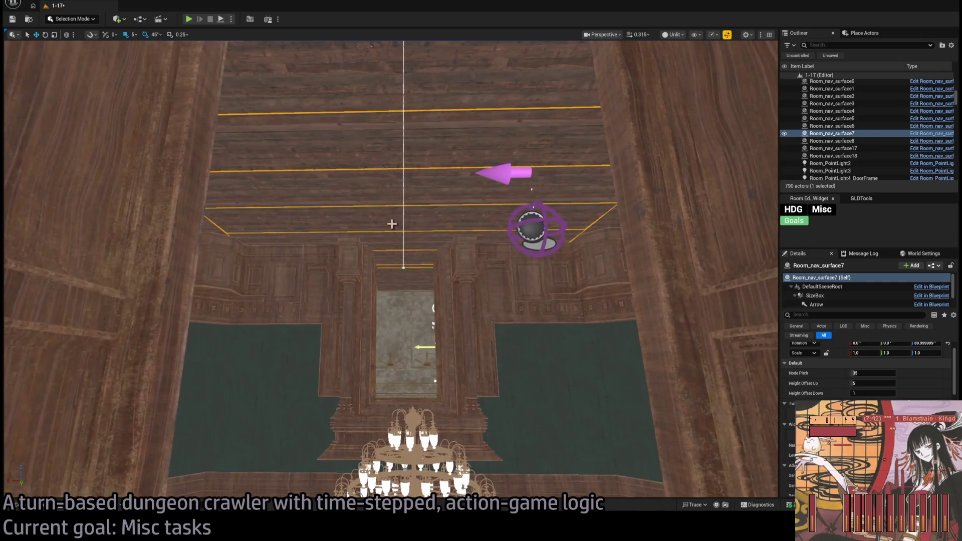
left_click(403, 269)
left_click_drag(404, 269, 404, 225)
mouse_move(286, 279)
left_mouse_down()
mouse_move(189, 226)
mouse_move(254, 215)
mouse_move(190, 168)
mouse_move(315, 313)
mouse_move(252, 285)
mouse_move(161, 301)
mouse_move(268, 295)
mouse_move(273, 261)
mouse_move(321, 220)
left_mouse_up()
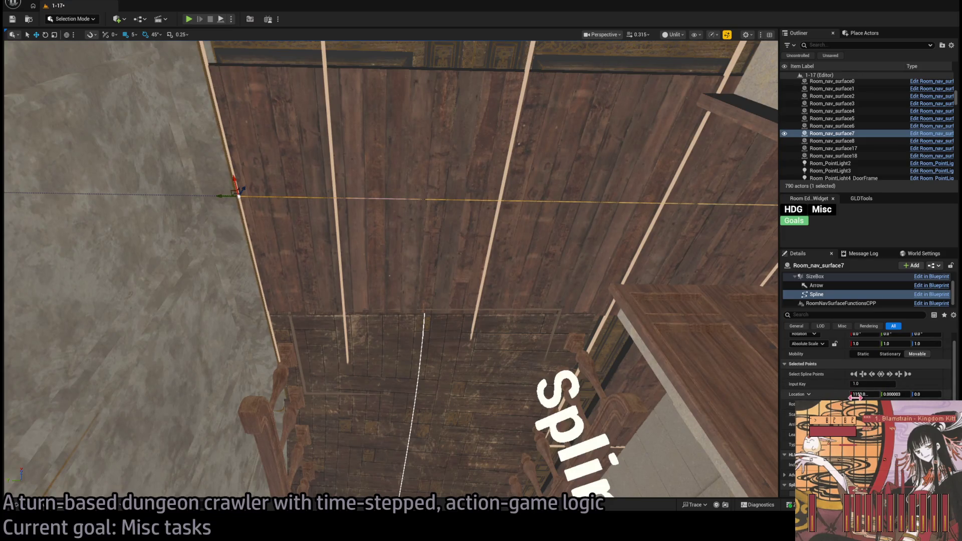
- Select the Room_nav_surface7 root and move it one snap step from X 1460 to 1450
left_click(832, 277)
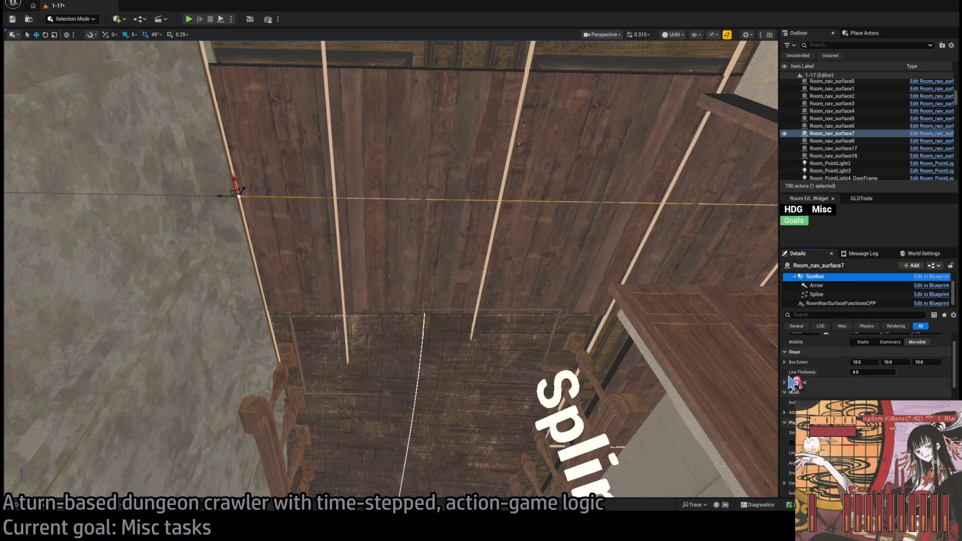
scroll(791, 364, "up", 3)
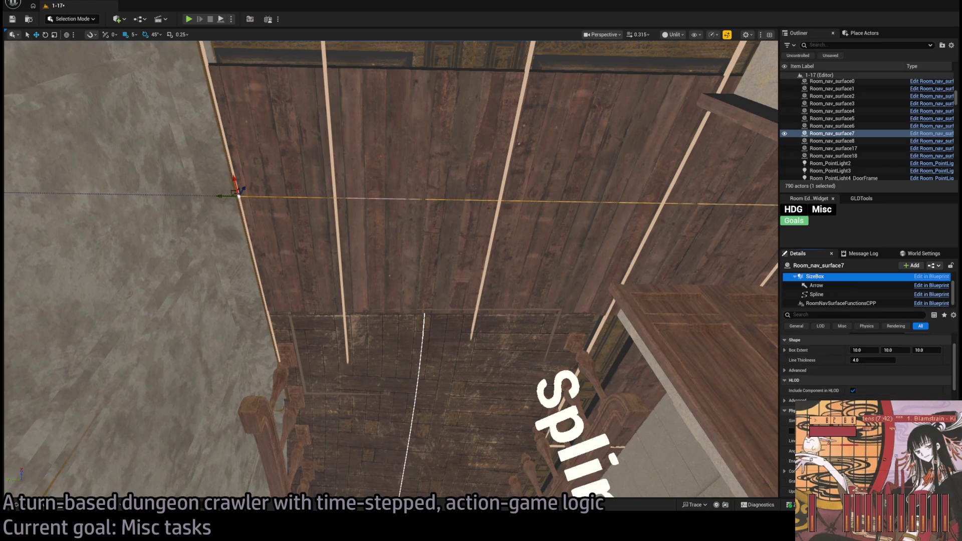
scroll(822, 291, "up", 2)
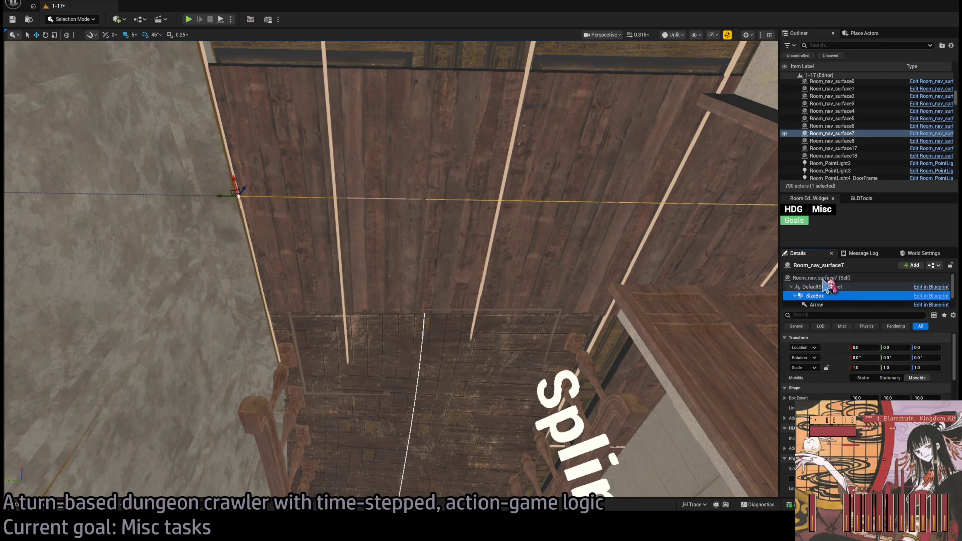
left_click(812, 278)
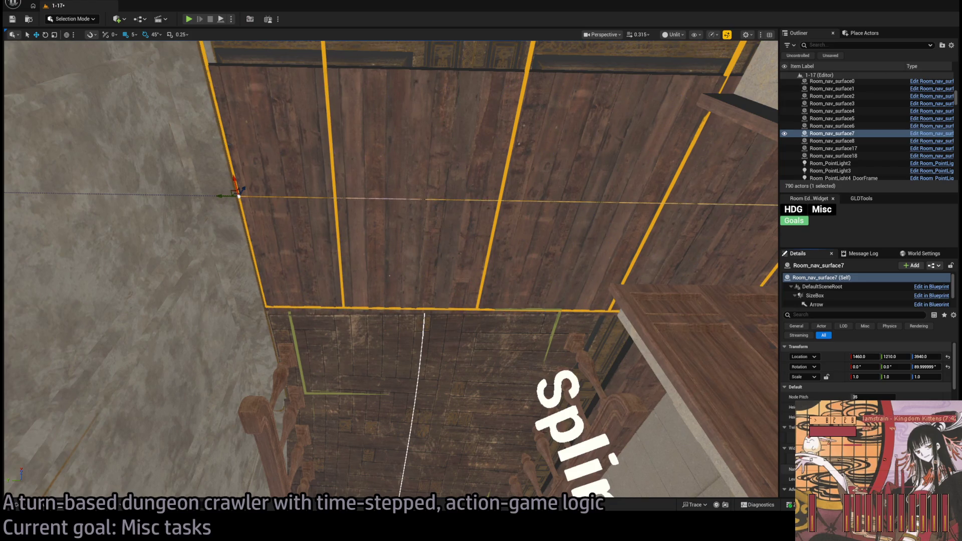
mouse_move(391, 271)
left_mouse_down()
mouse_move(371, 201)
mouse_move(341, 194)
mouse_move(578, 276)
left_mouse_up()
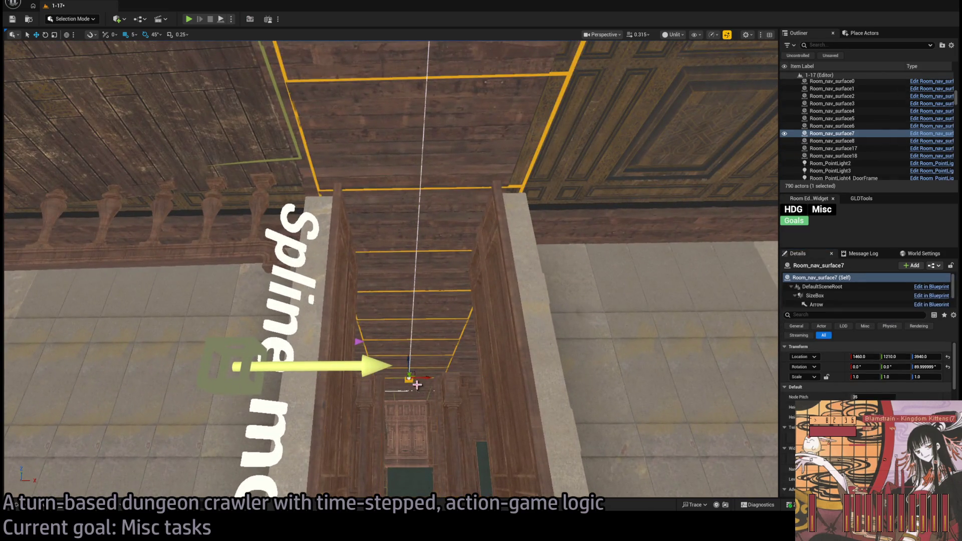
left_click_drag(373, 366, 370, 366)
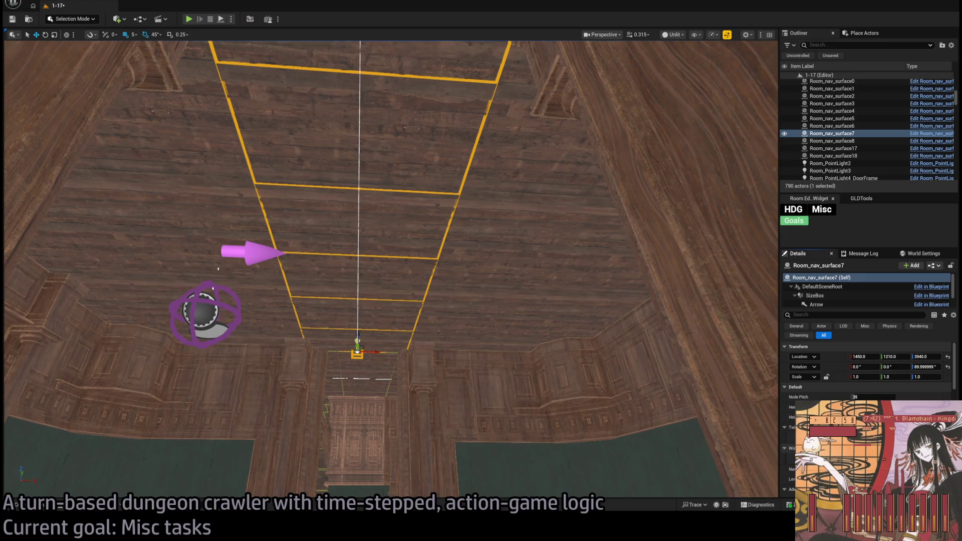
- Add two more entries to Room_nav_surface7's Widths array
scroll(788, 446, "down", 3)
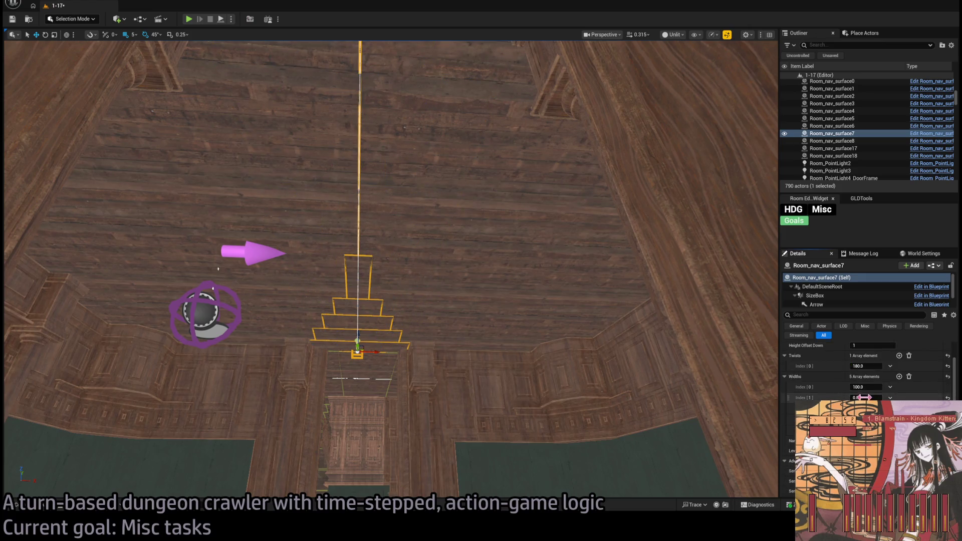
scroll(565, 359, "up", 3)
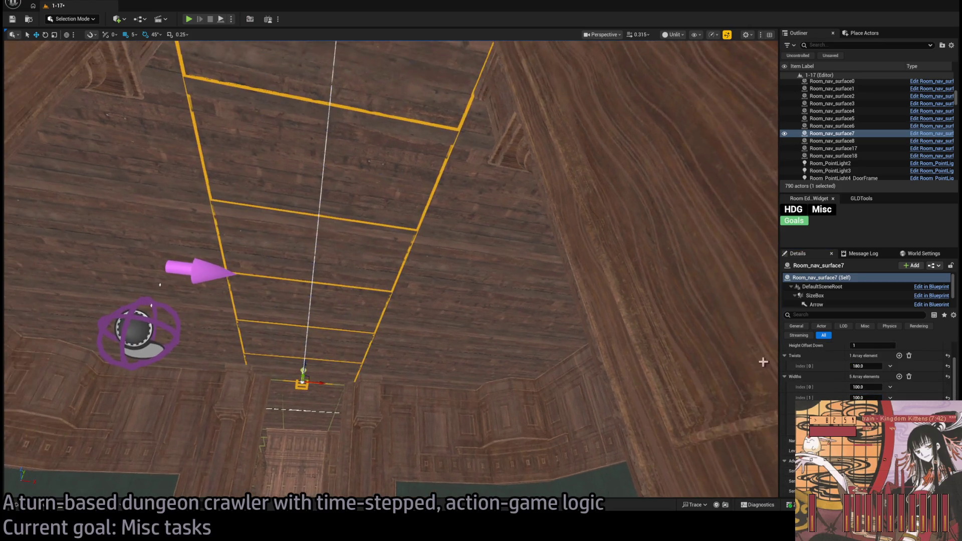
left_click(900, 376)
left_click(900, 377)
left_click(900, 377)
left_click(900, 376)
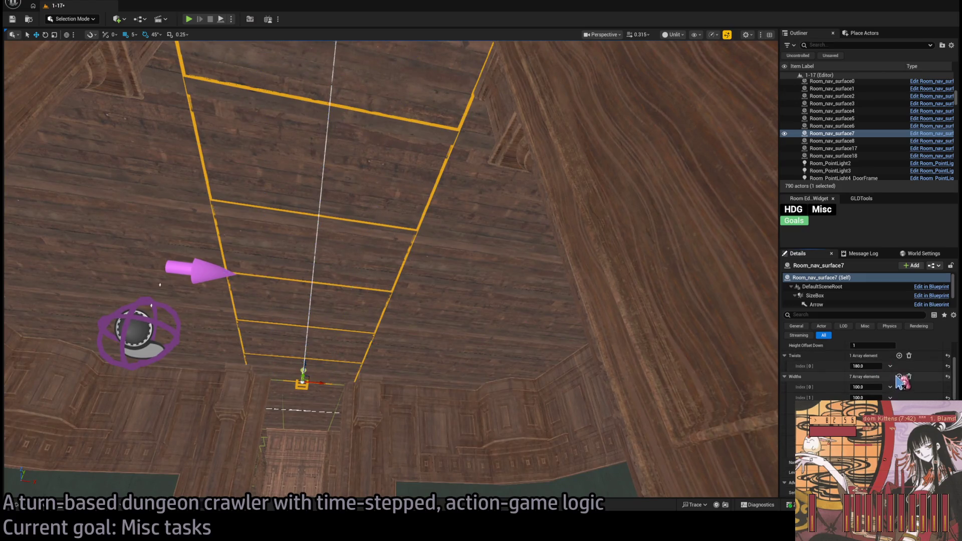
scroll(868, 373, "down", 2)
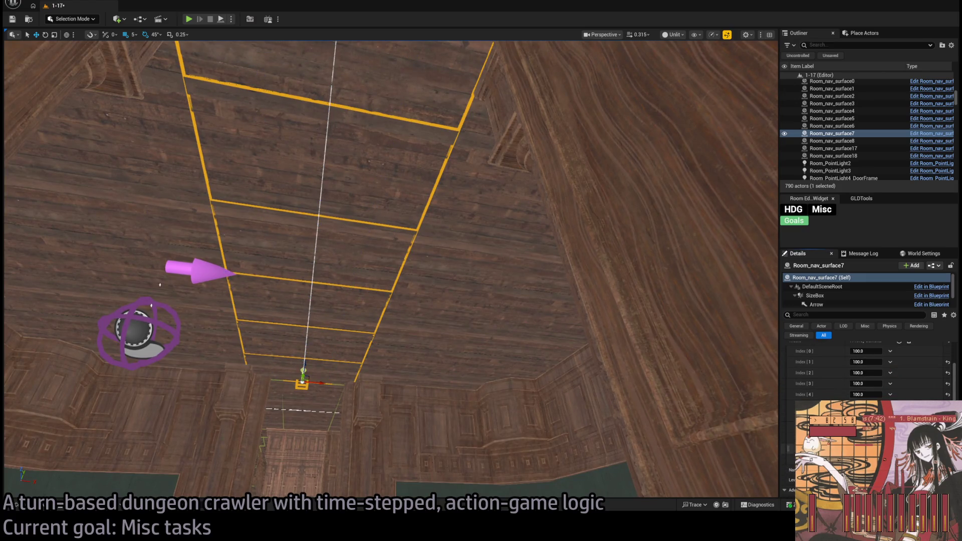
scroll(160, 285, "up", 5)
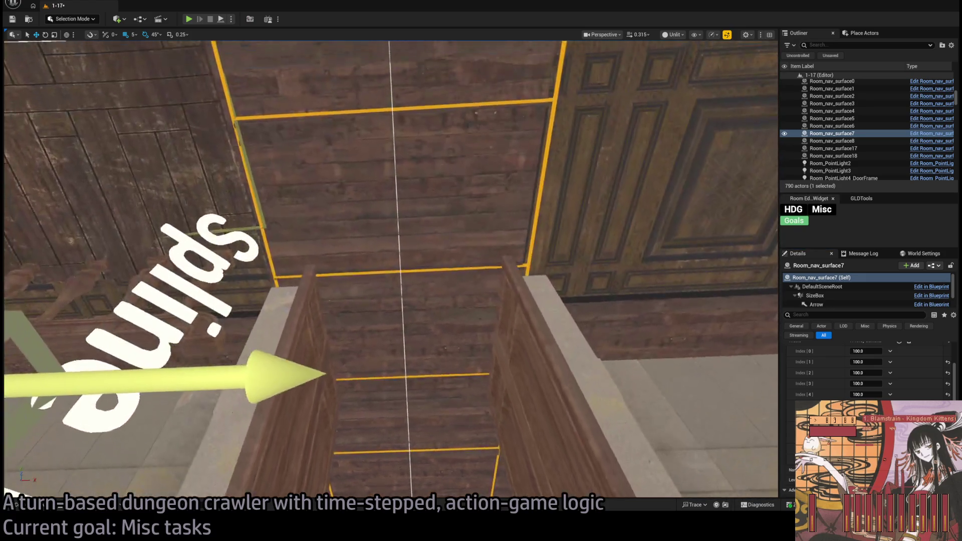
- Orbit the viewport along the corridor floor strips and up toward the wall strips
left_click_drag(160, 284, 178, 271)
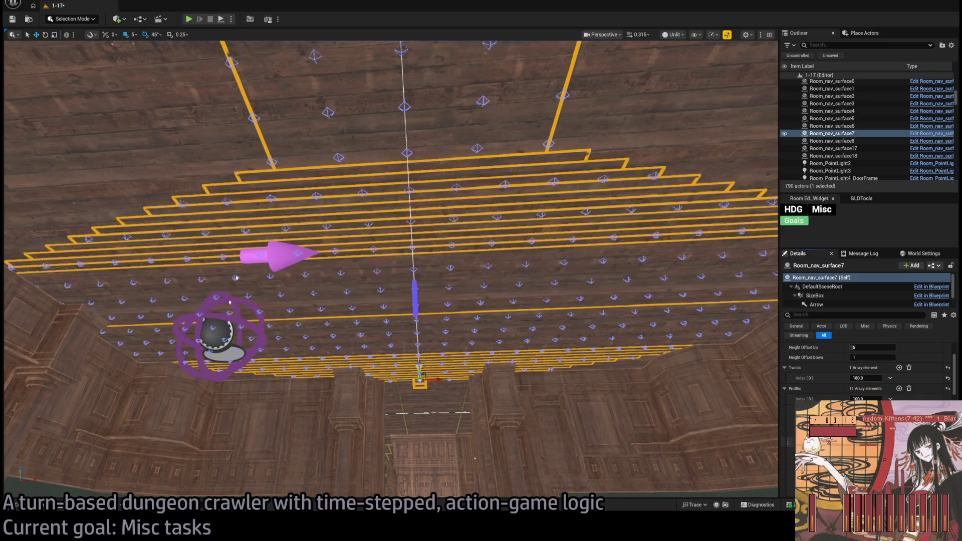
scroll(391, 269, "up", 8)
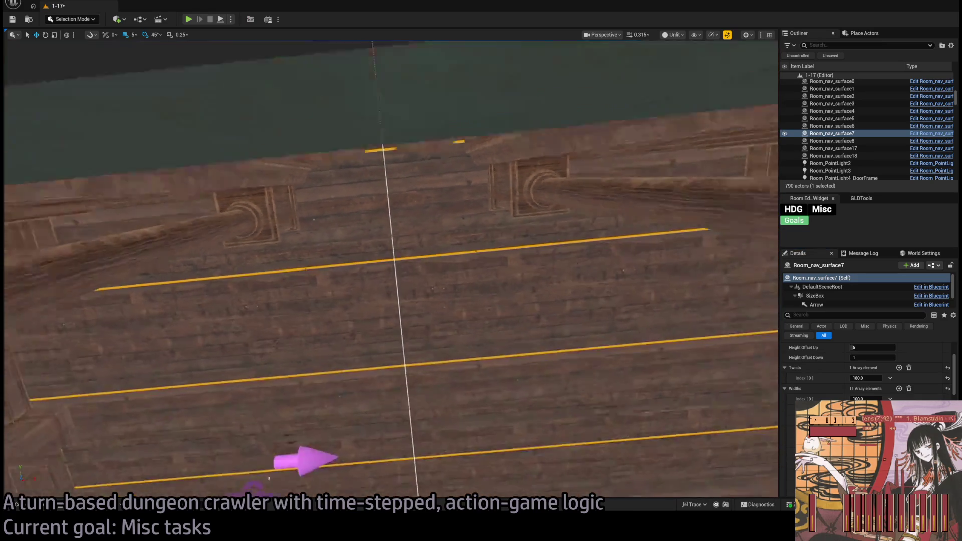
left_click_drag(549, 337, 549, 336)
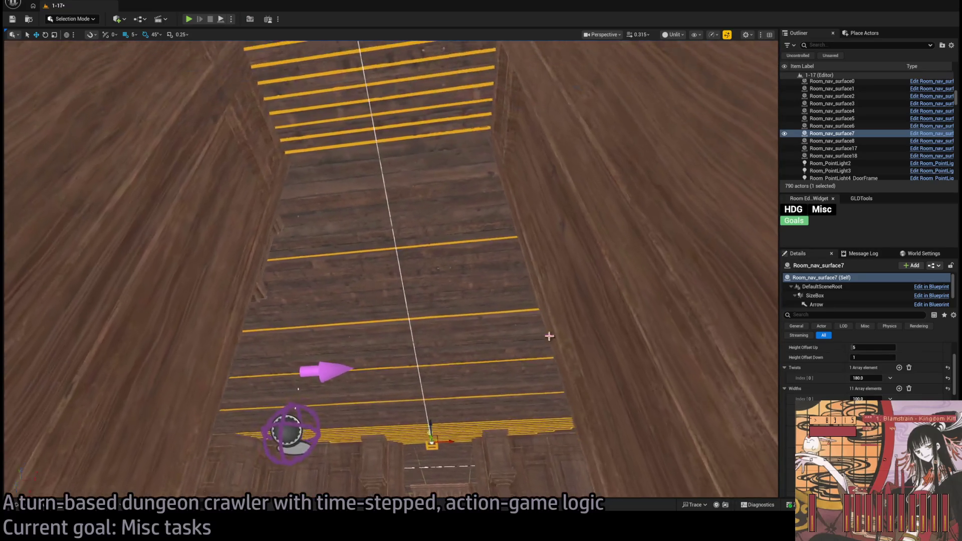
scroll(867, 371, "down", 2)
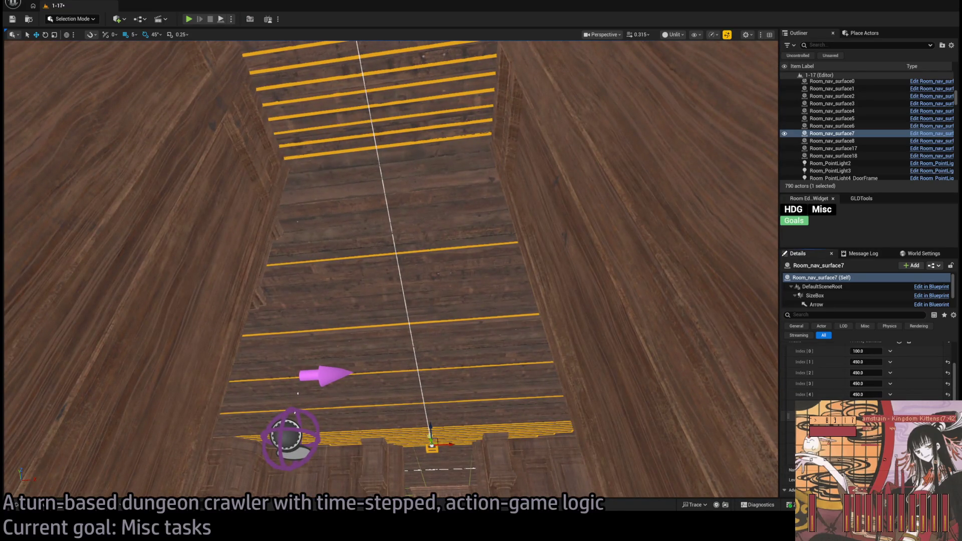
left_click_drag(391, 270, 391, 269)
scroll(867, 371, "up", 2)
scroll(901, 357, "down", 2)
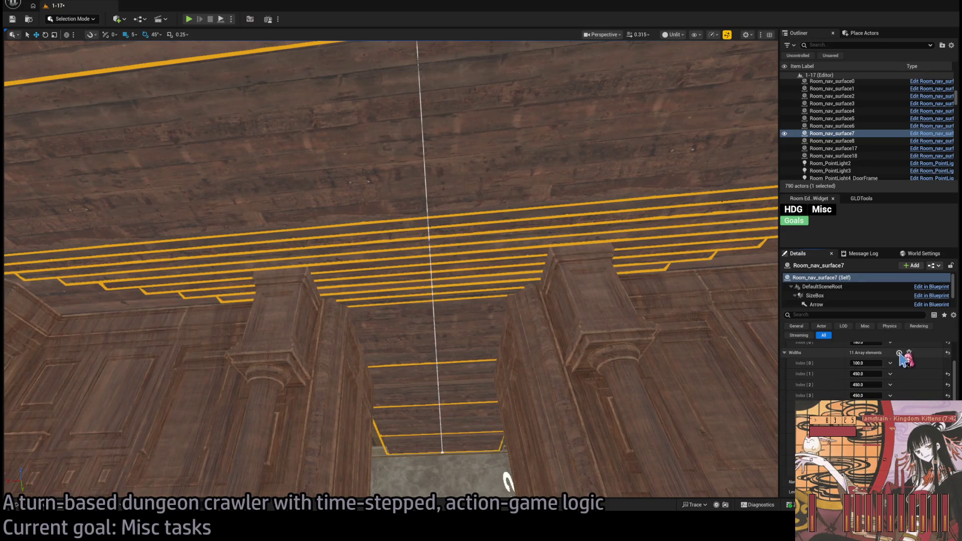
- Add another Widths entry and set Index [6] to 450
left_click(899, 353)
scroll(867, 371, "down", 2)
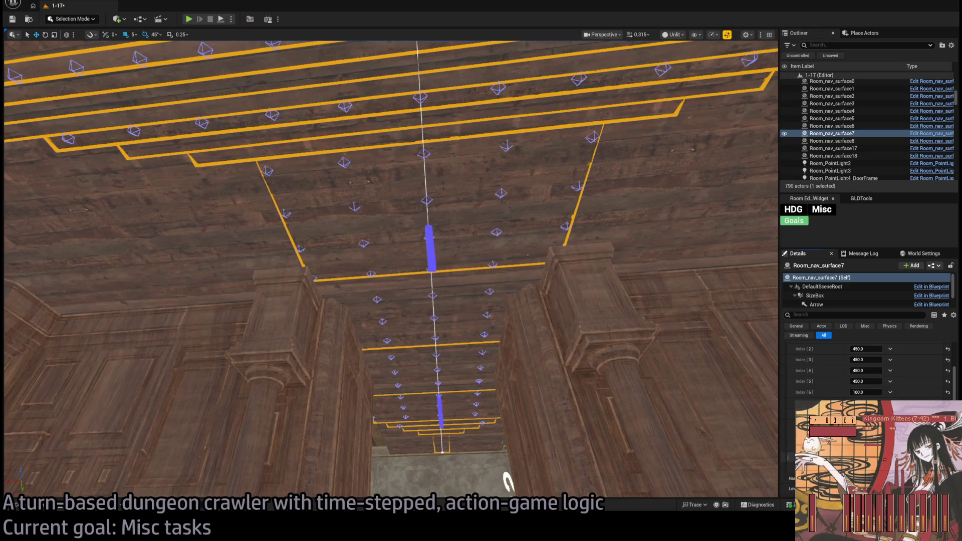
left_click(866, 392)
type("450")
key("Return")
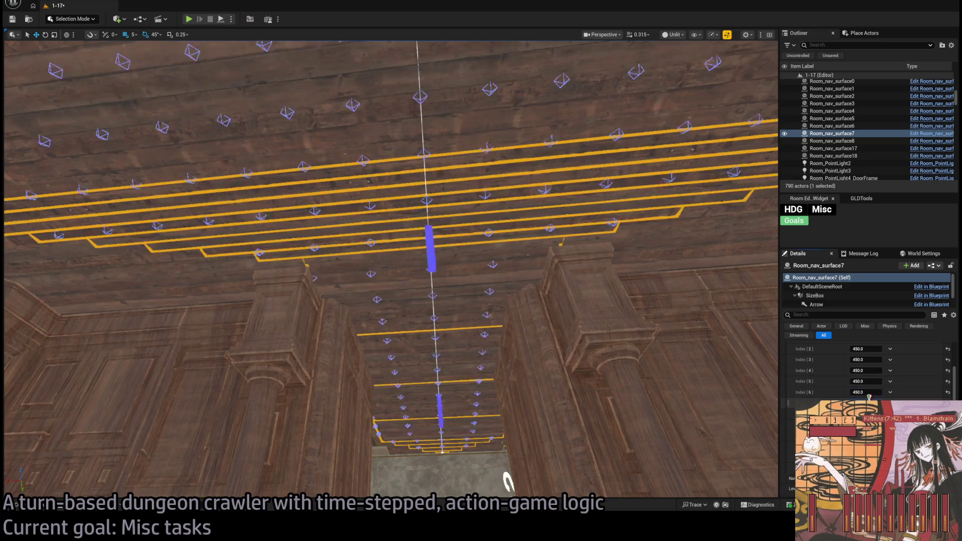
- Fly the view across the ceiling and pillars to the doorway to check the widened strips
left_click_drag(391, 271, 421, 269)
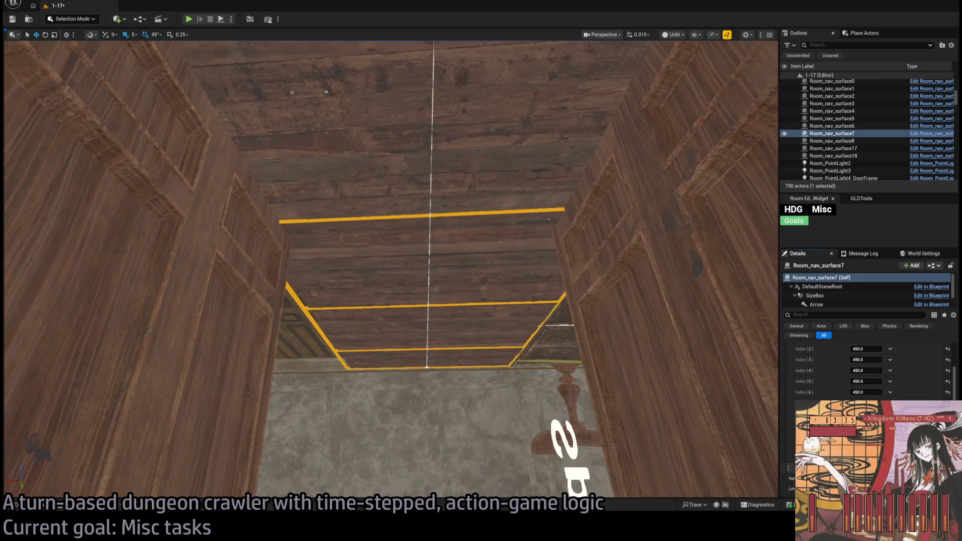
mouse_move(391, 270)
left_mouse_down()
mouse_move(431, 268)
mouse_move(396, 260)
mouse_move(411, 235)
mouse_move(396, 266)
mouse_move(426, 271)
mouse_move(436, 260)
mouse_move(426, 270)
left_mouse_up()
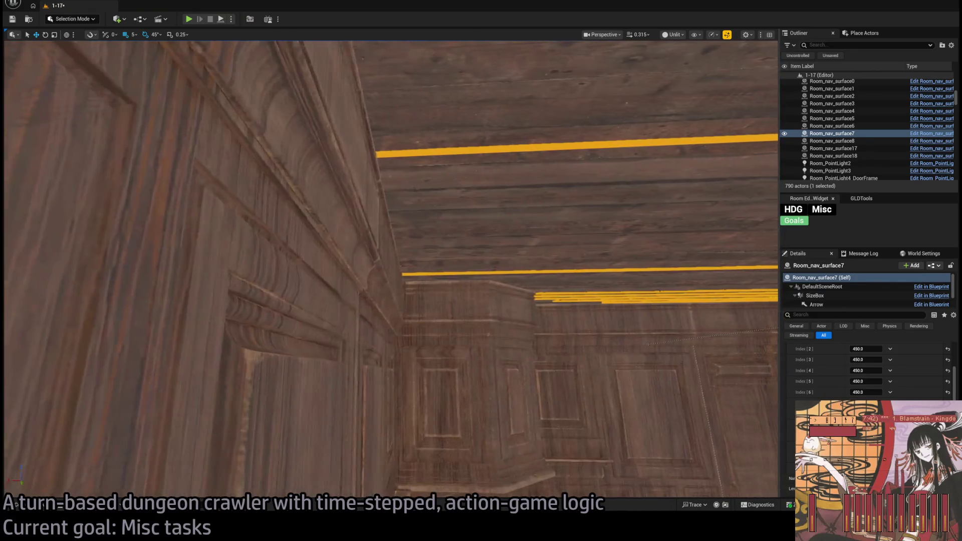
left_click_drag(426, 271, 432, 265)
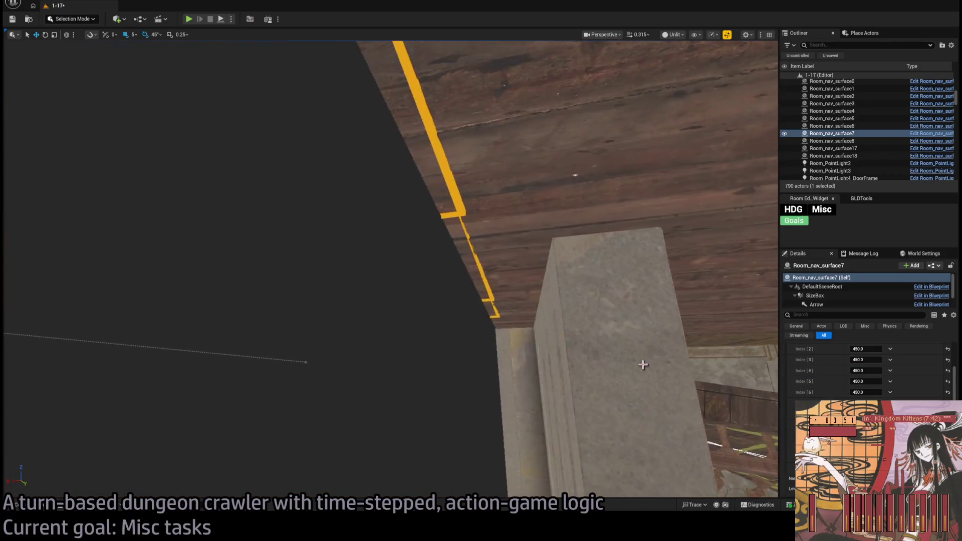
- Set Widths Index [2] to 440, then select the Spawn_marker in the level
left_click(862, 348)
type("440")
key("Return")
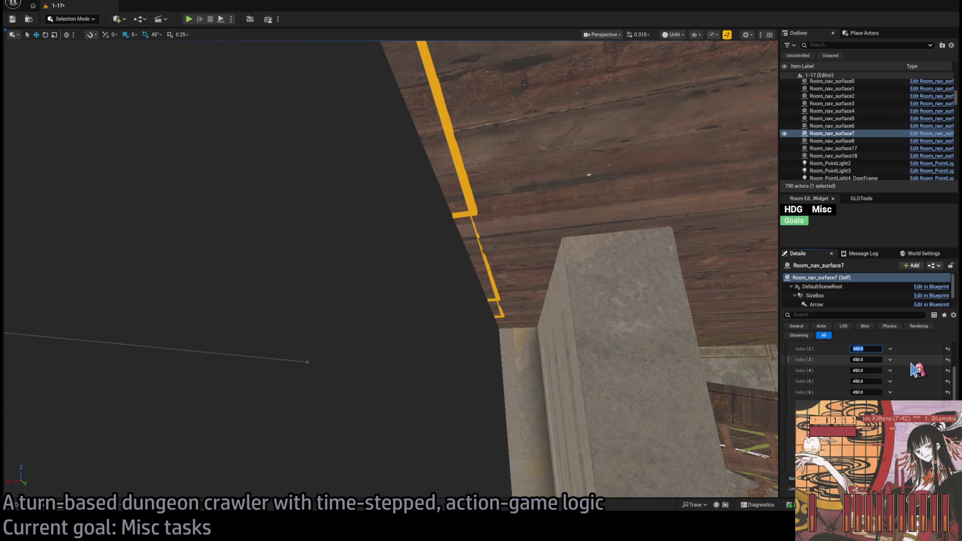
scroll(887, 385, "up", 3)
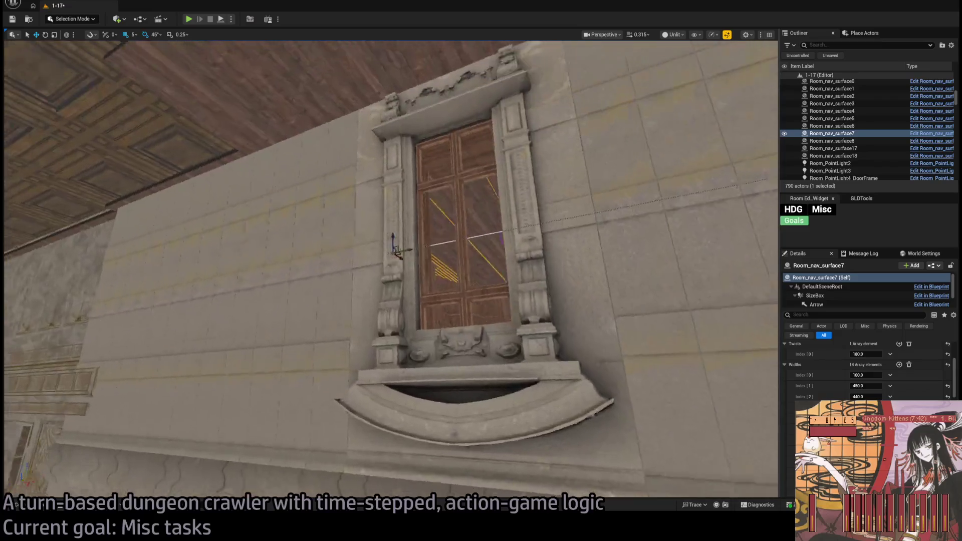
left_click(500, 210)
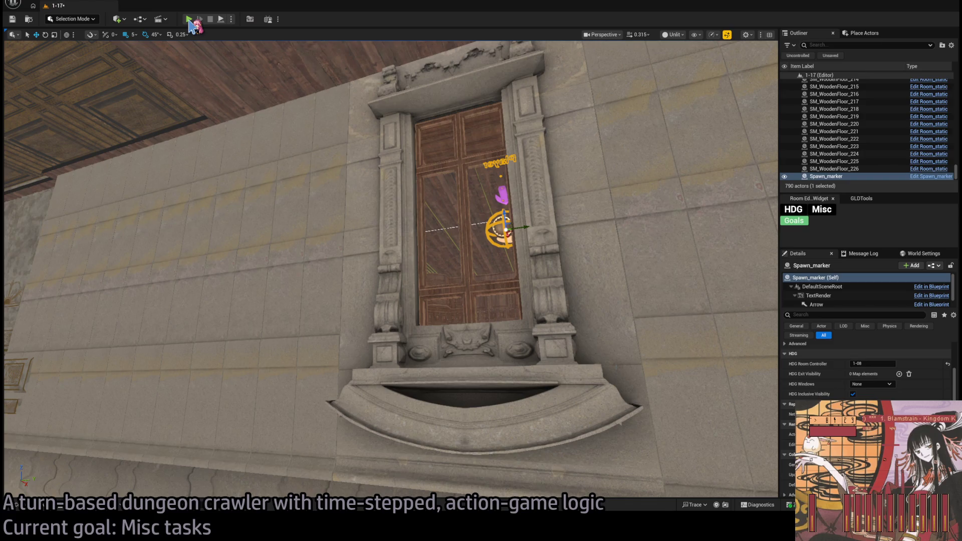
- Start Play In Editor and run a queued forward move followed by a hold step
key("alt+p")
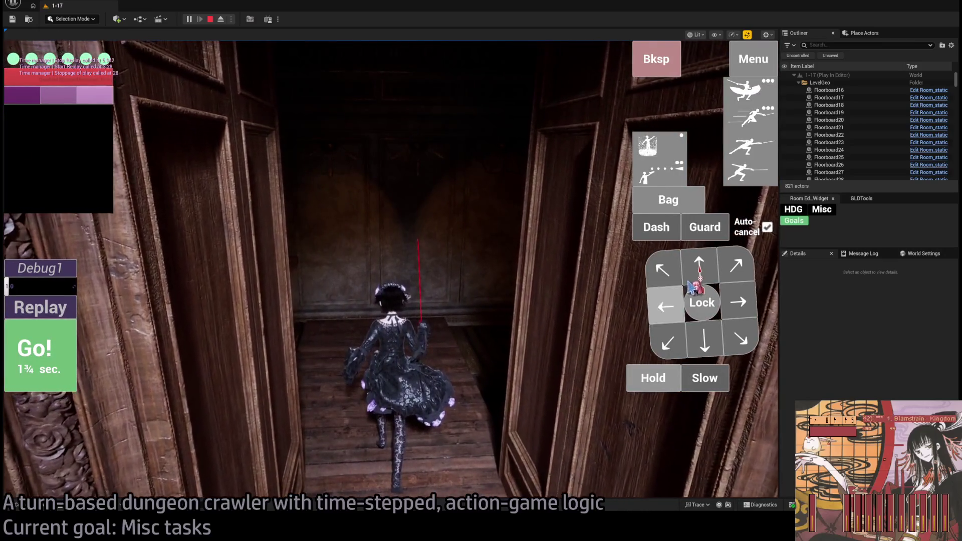
left_click(730, 306)
left_click(730, 306)
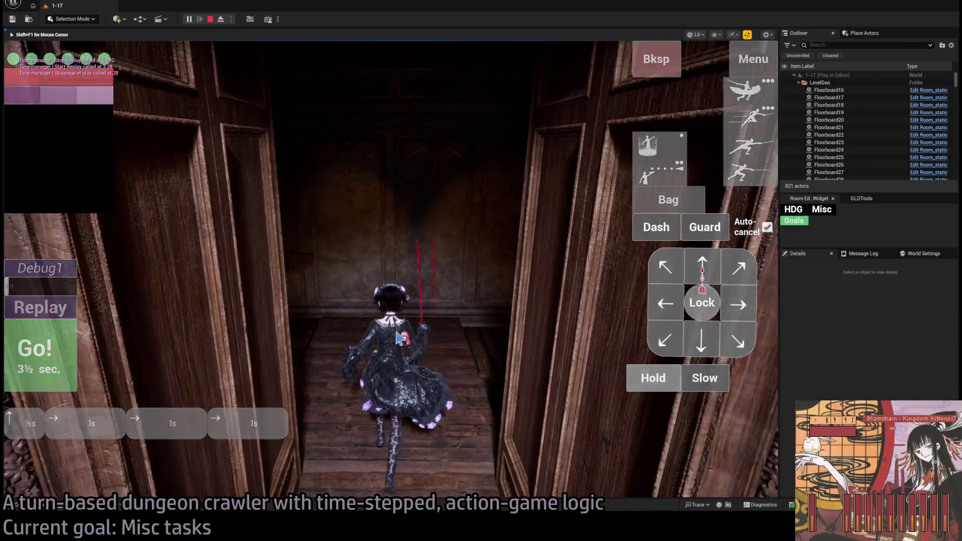
left_click(660, 59)
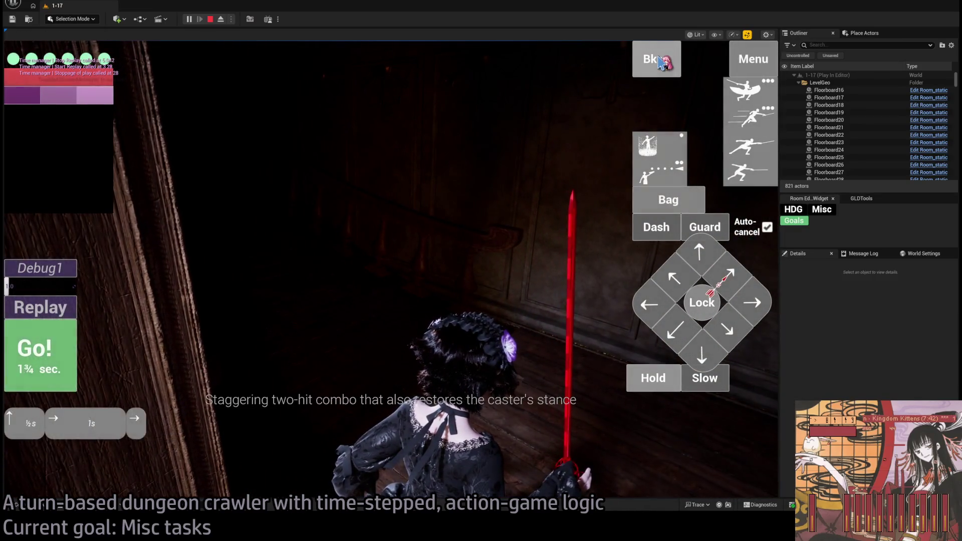
left_click(770, 303)
left_click(662, 380)
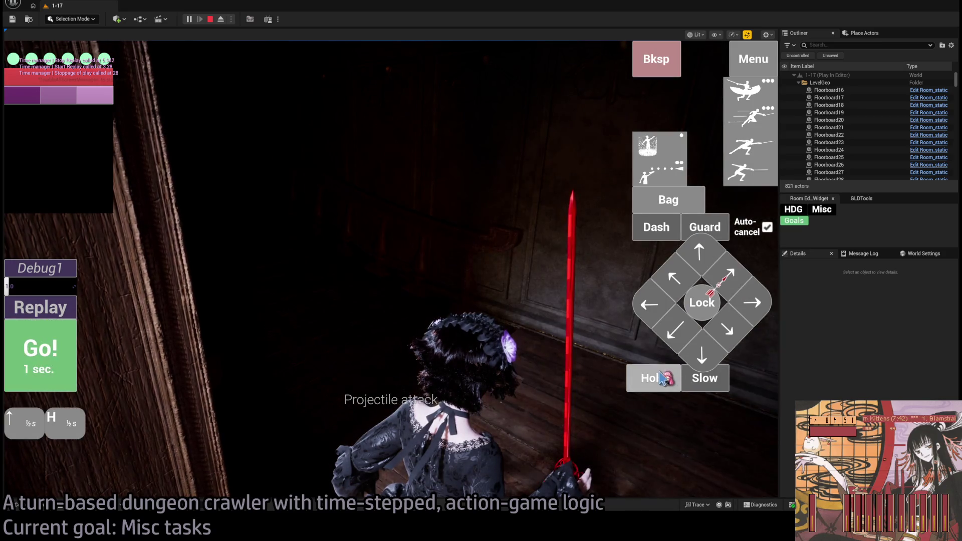
left_click(64, 370)
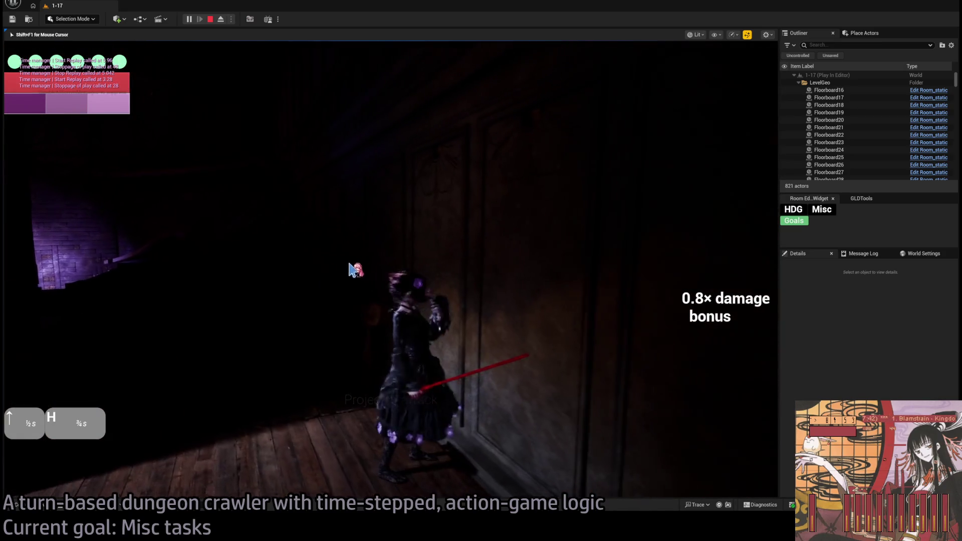
- Queue a backward move and four left steps, play them in unlit view, and replay
left_click(666, 317)
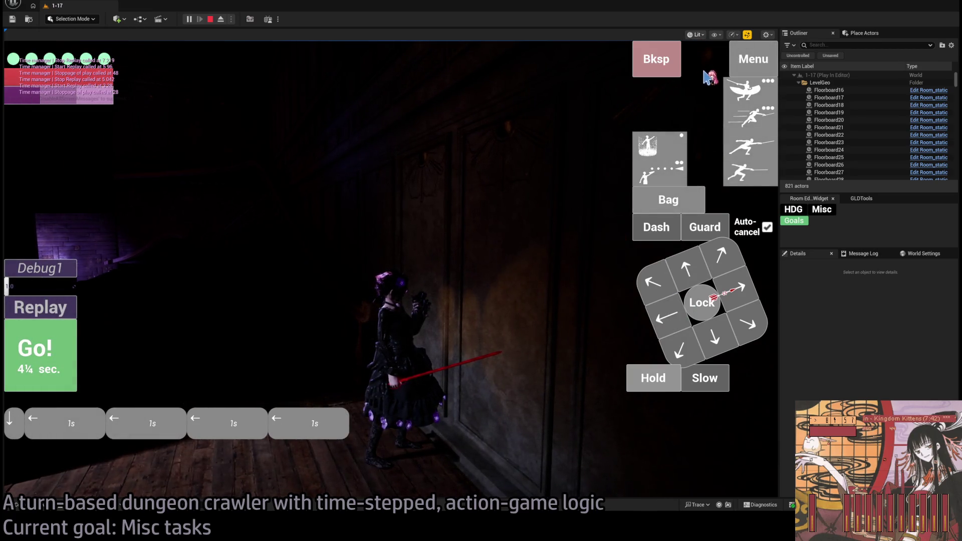
key("F2")
left_click(45, 354)
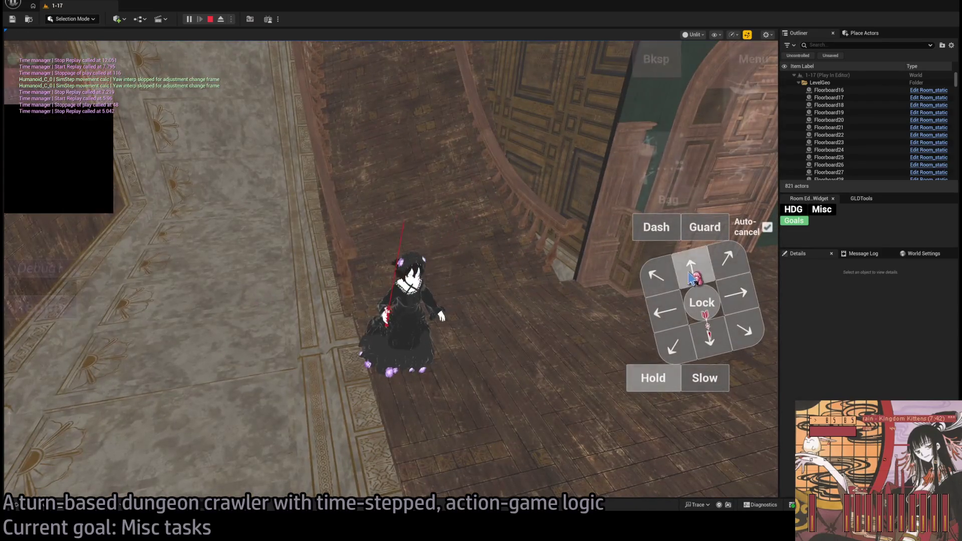
left_click(65, 345)
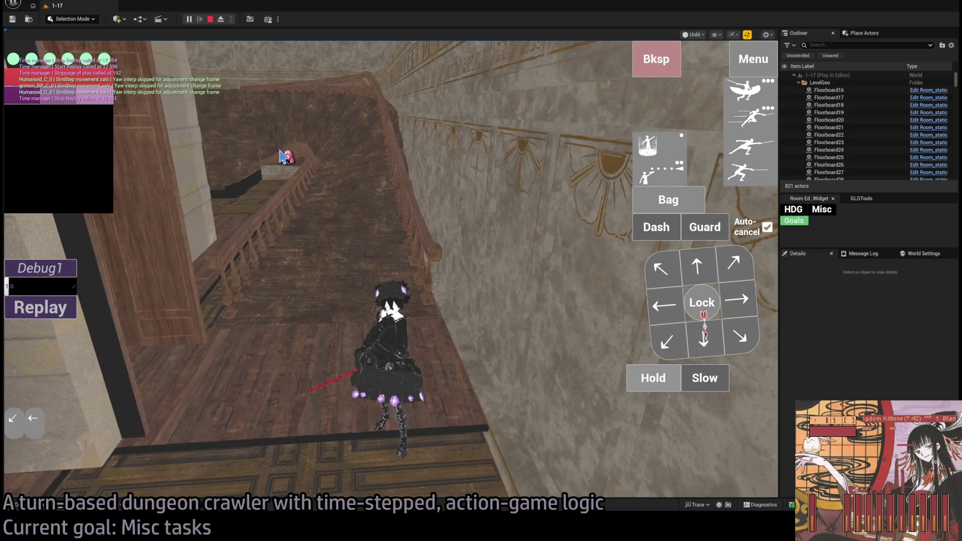
- Queue further left and downward moves, play them out in lit view, then eject the camera
left_click(678, 296)
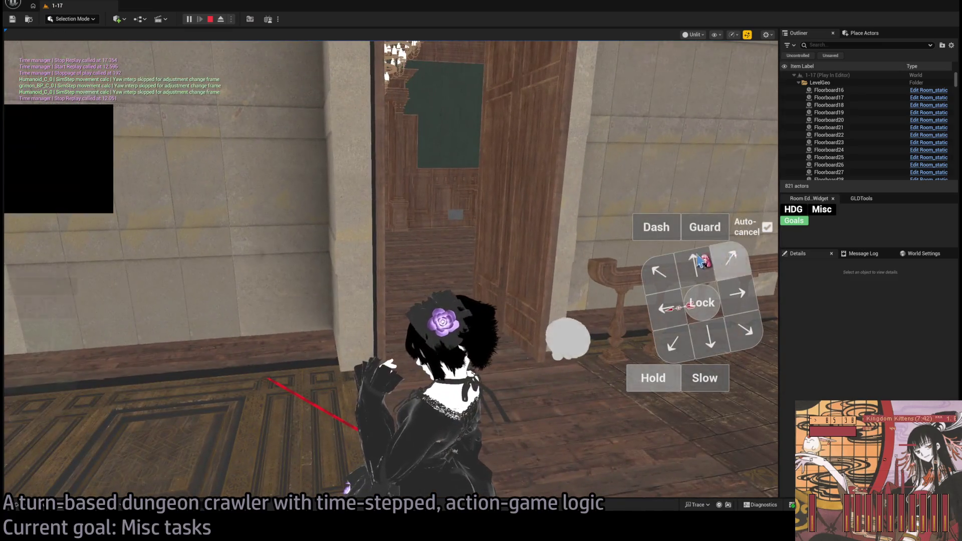
left_click(696, 263)
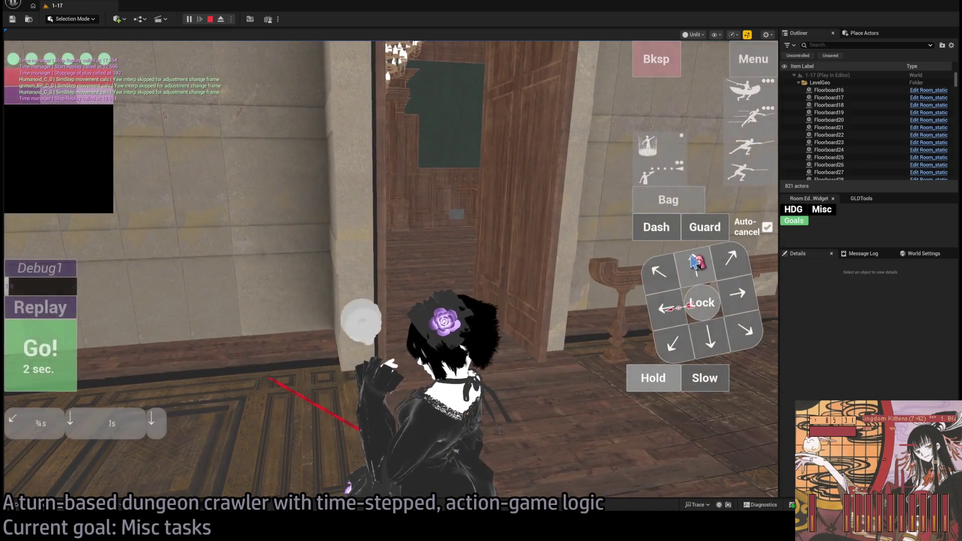
left_click(696, 262)
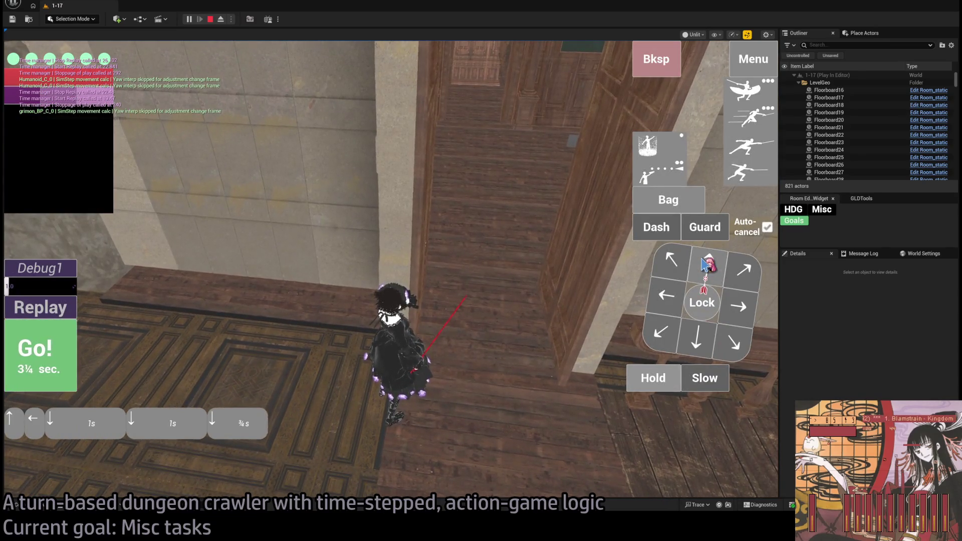
left_click(70, 358)
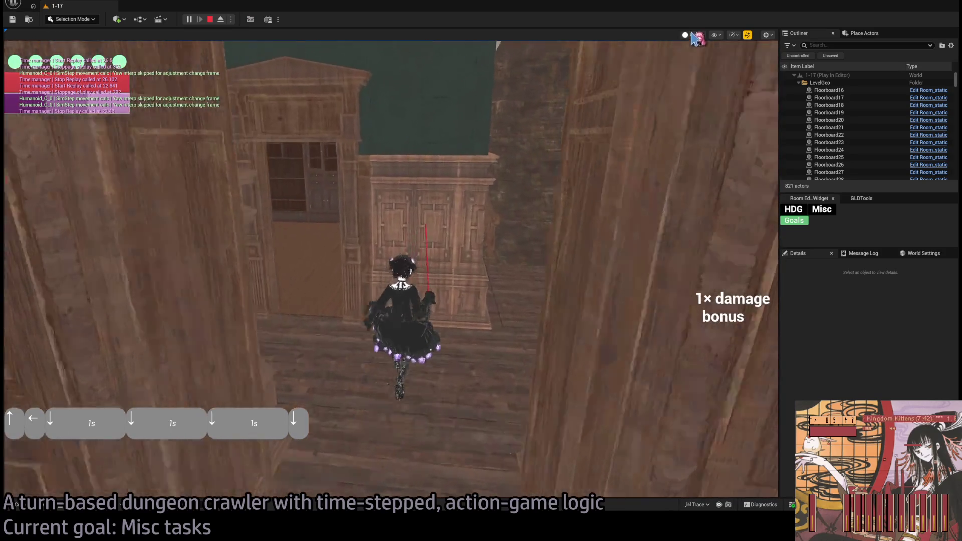
key("alt+4")
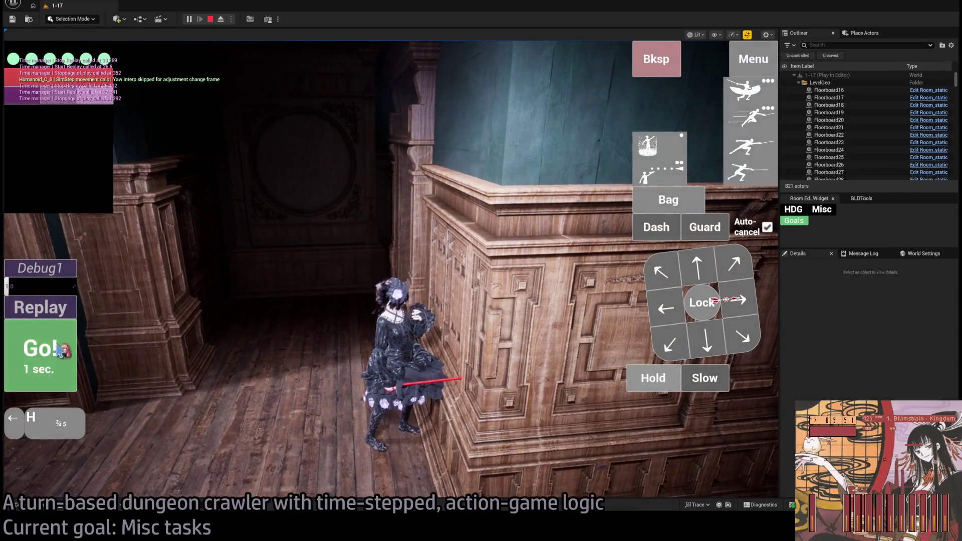
left_click(60, 349)
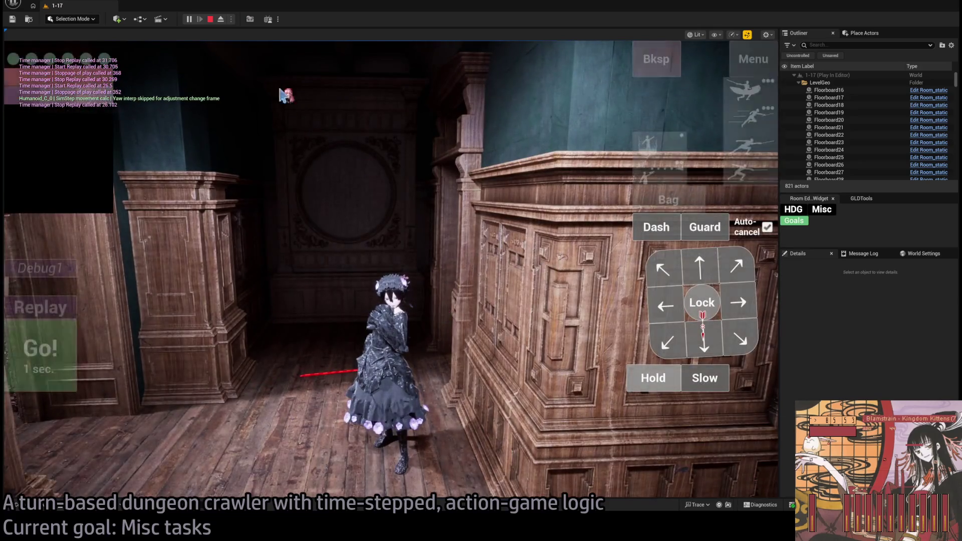
left_click(221, 19)
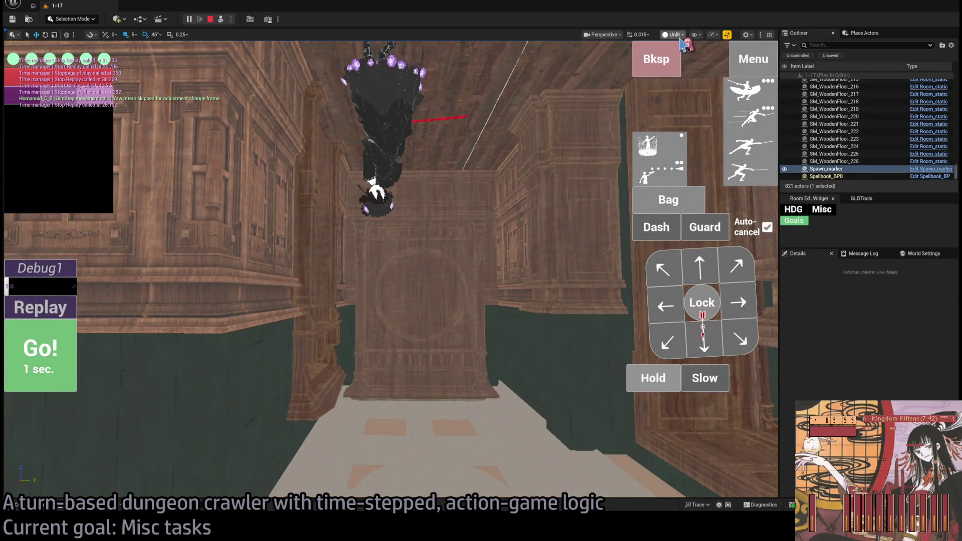
- Switch to lit shading, fly the free camera through the room, then repossess the character
key("alt+4")
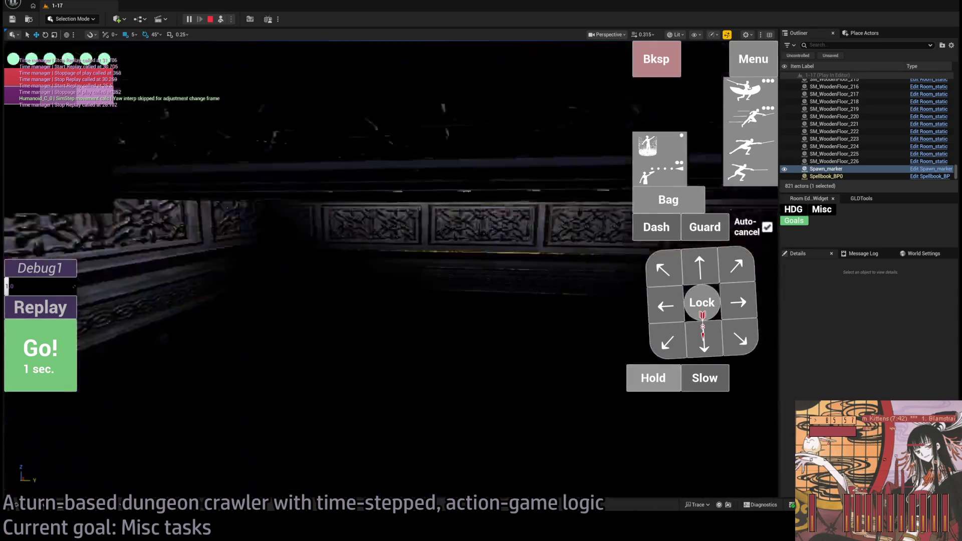
key("f")
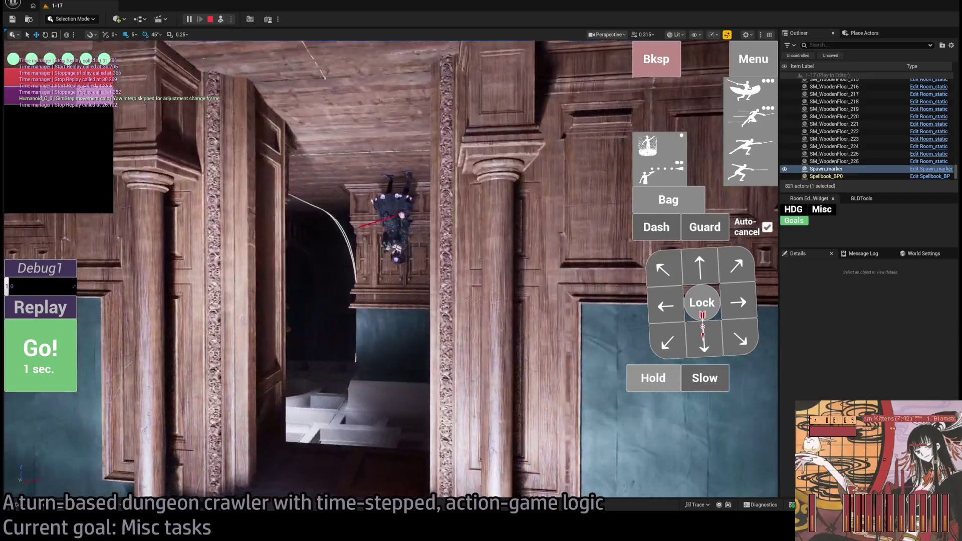
left_click(221, 19)
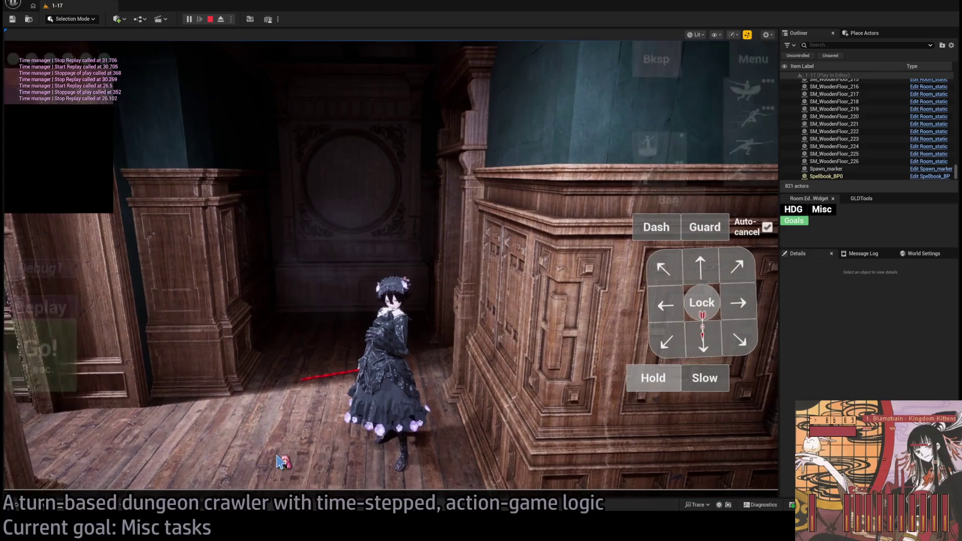
- Run the 'profilegpu' command from the in-game console to capture a GPU frame
key("grave")
type("profilegpu")
key("Return")
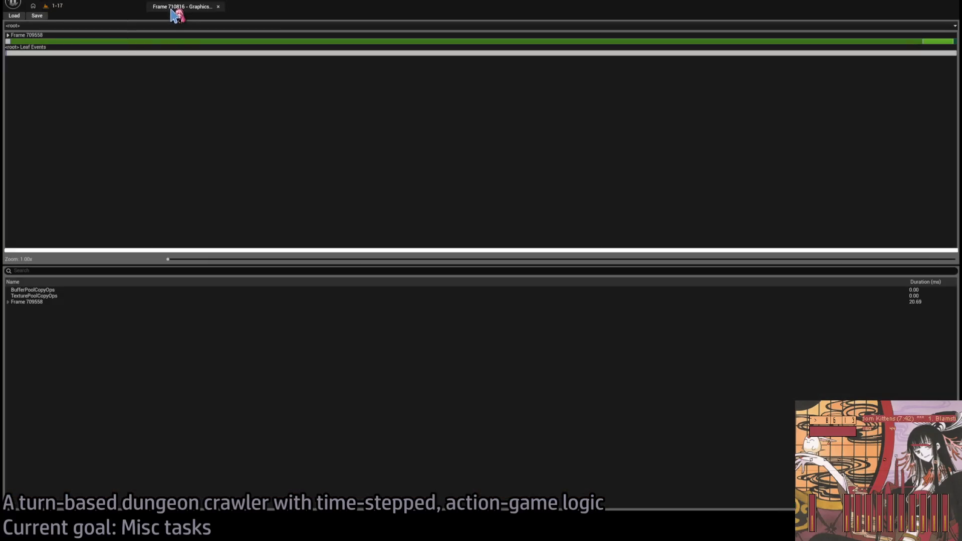
- Drill into SceneRender > RenderGraphExecute and expand RenderDeferredLighting
double_click(9, 42)
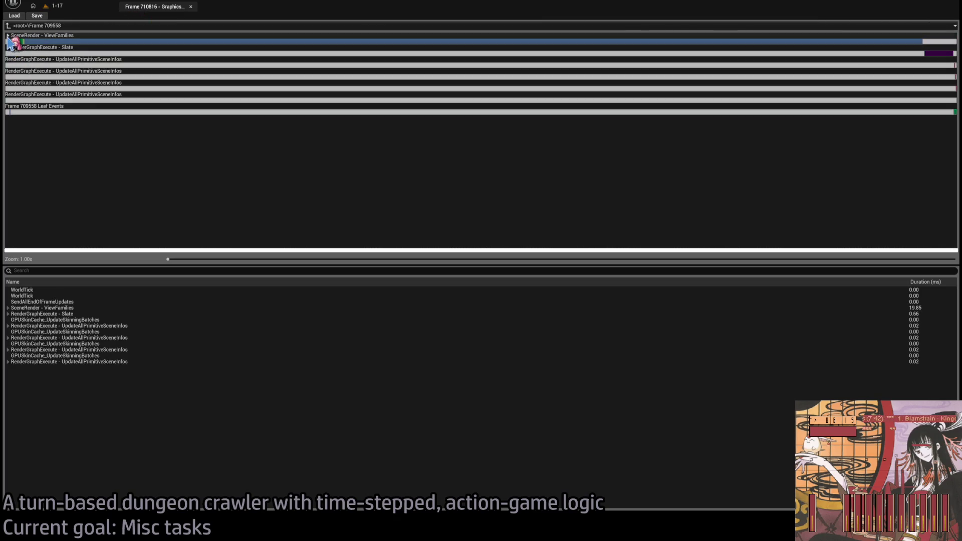
double_click(12, 42)
double_click(10, 65)
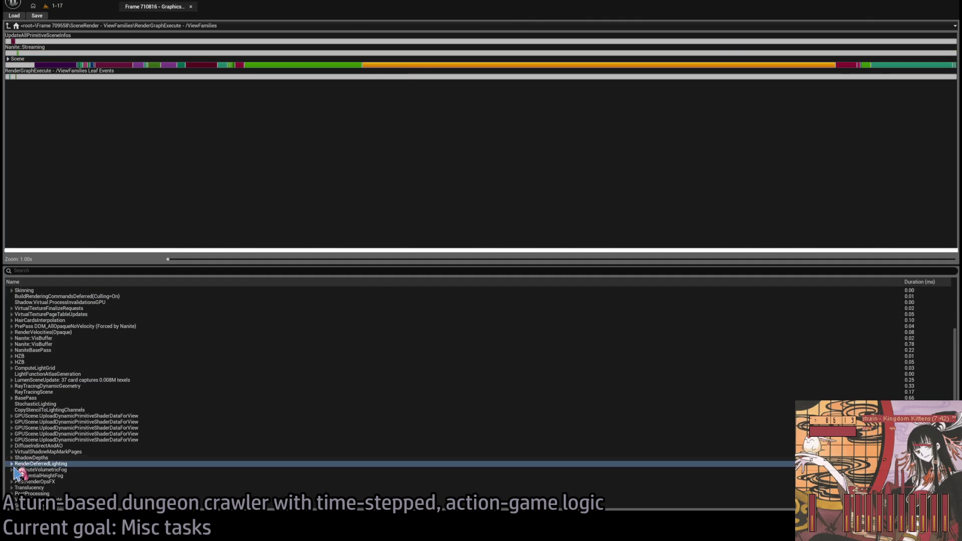
left_click(11, 464)
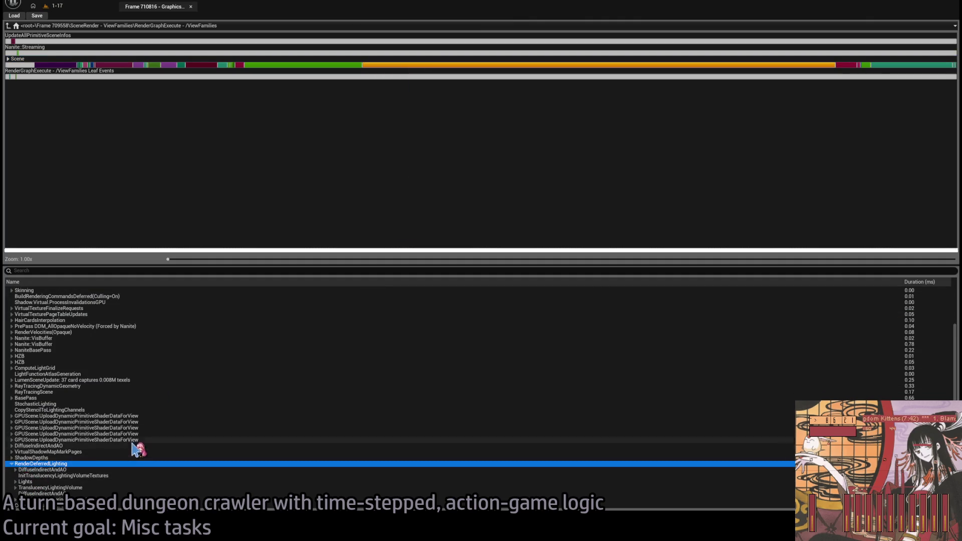
scroll(137, 450, "down", 2)
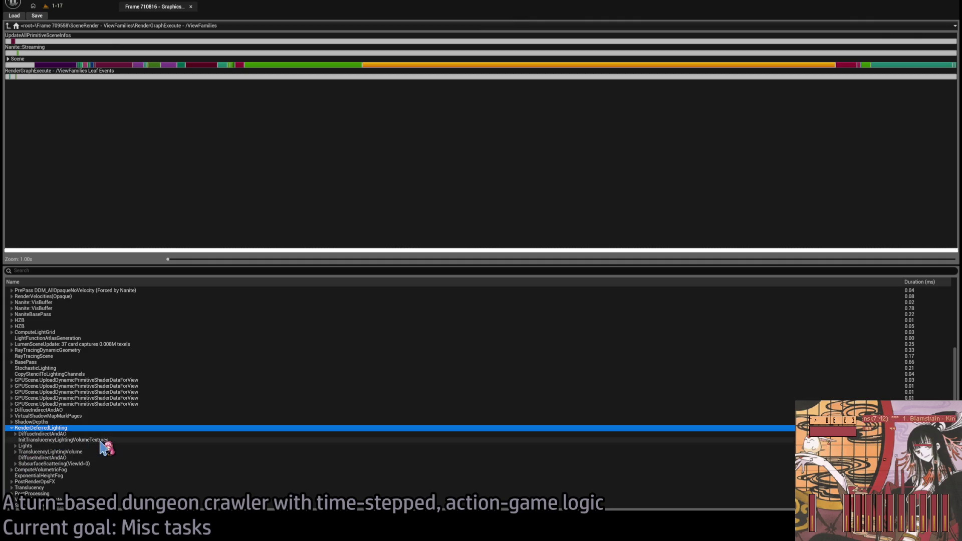
- Check the DiffuseIndirectAndAO and LumenReflections timings, then collapse DiffuseIndirectAndAO
left_click(16, 434)
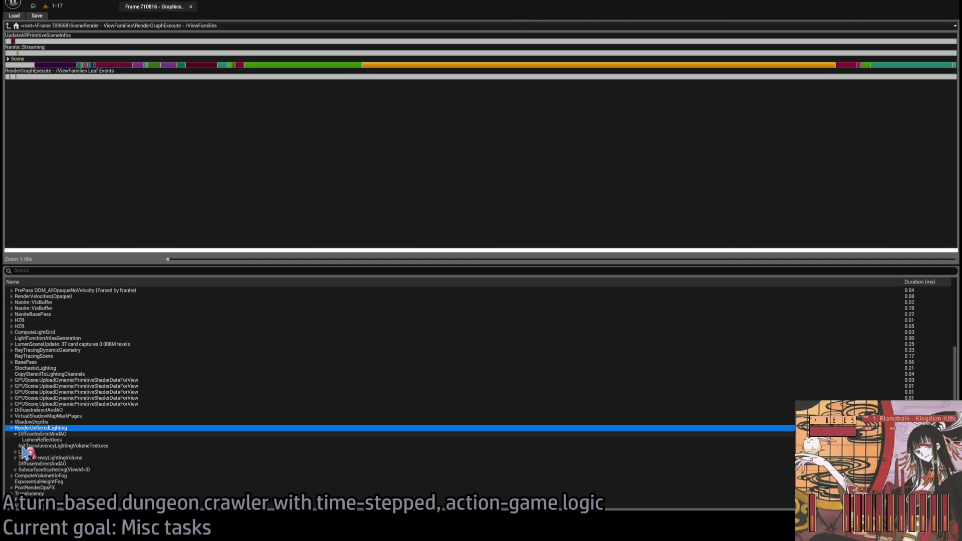
left_click(19, 435)
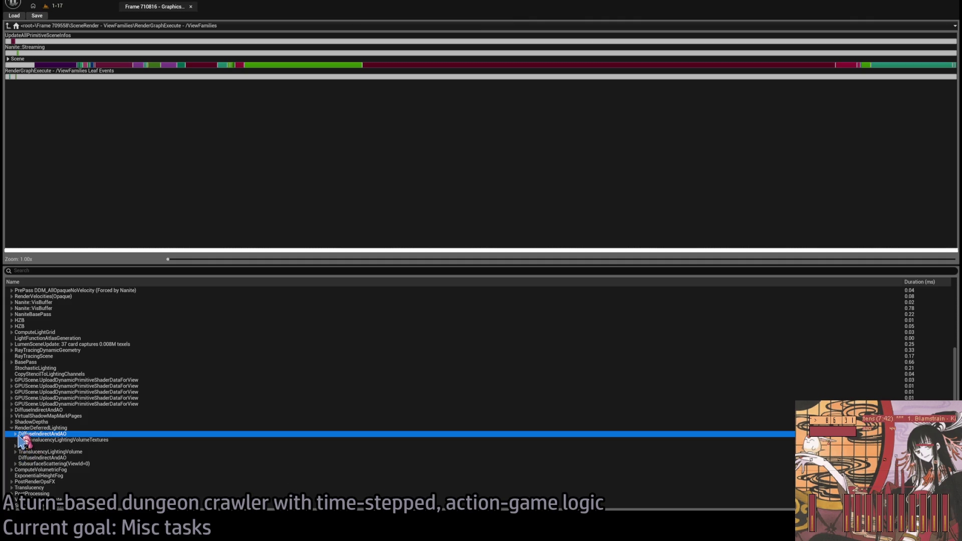
left_click(30, 440)
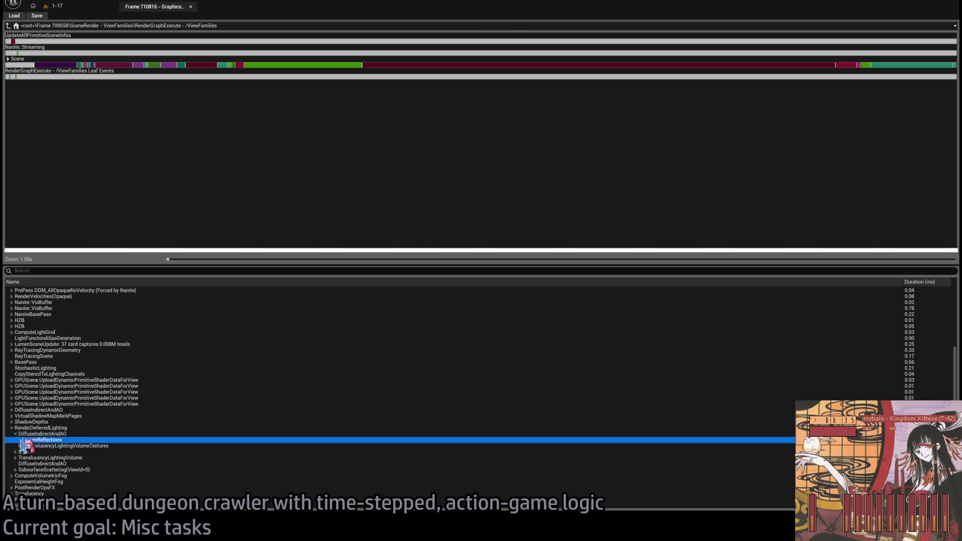
left_click(16, 434)
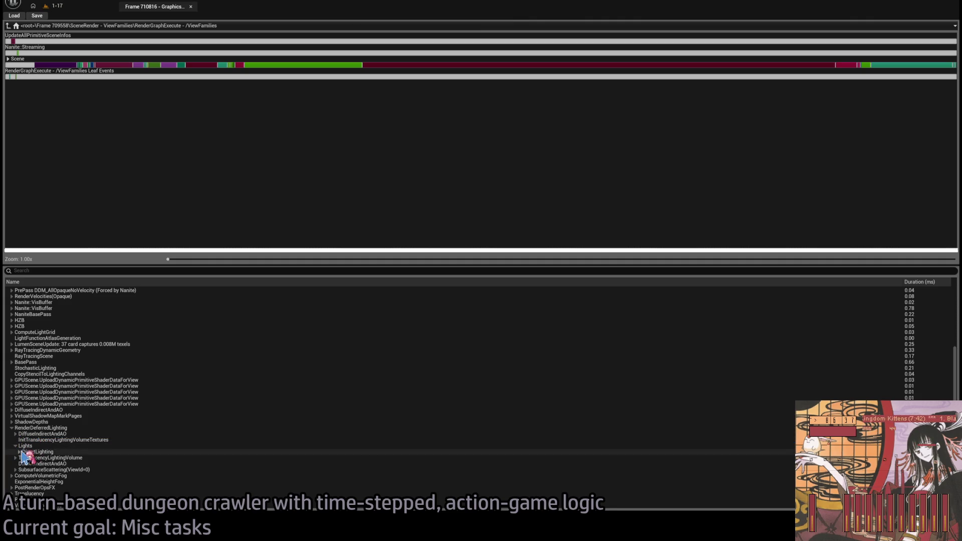
scroll(75, 451, "down", 1)
- Expand DirectLighting > UnbatchedLights to list the individual lights
left_click(20, 446)
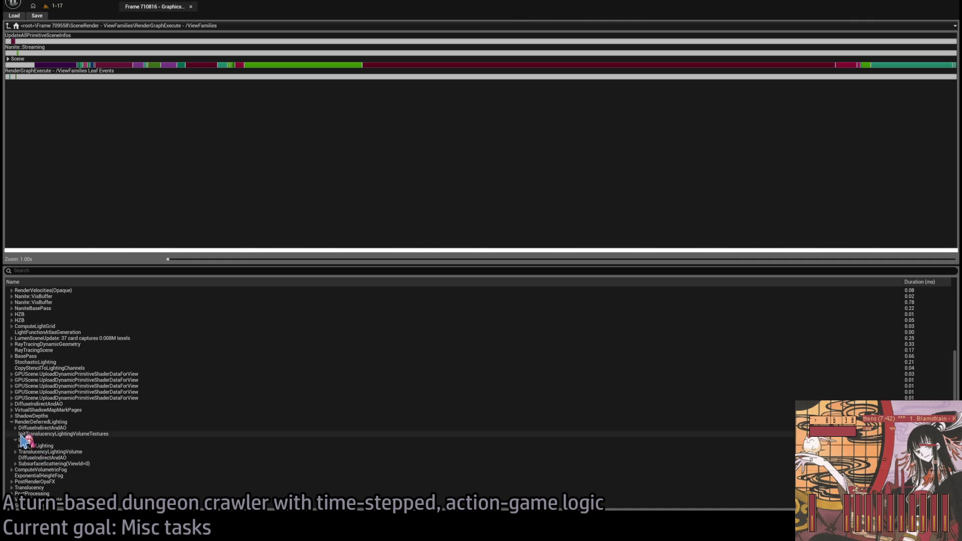
left_click(19, 446)
scroll(75, 466, "down", 1)
left_click(23, 446)
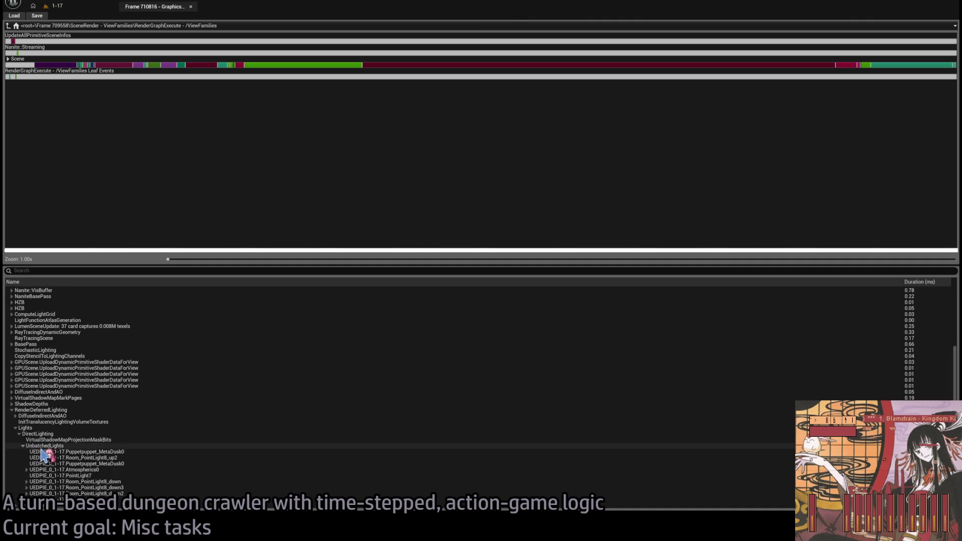
scroll(96, 451, "down", 2)
- Compare per-light costs (Puppetpuppet_MetaDusk0, Room_PointLight8 entries, VirtualShadowMapProjectionMaskBits), then close the profiler
left_click(82, 422)
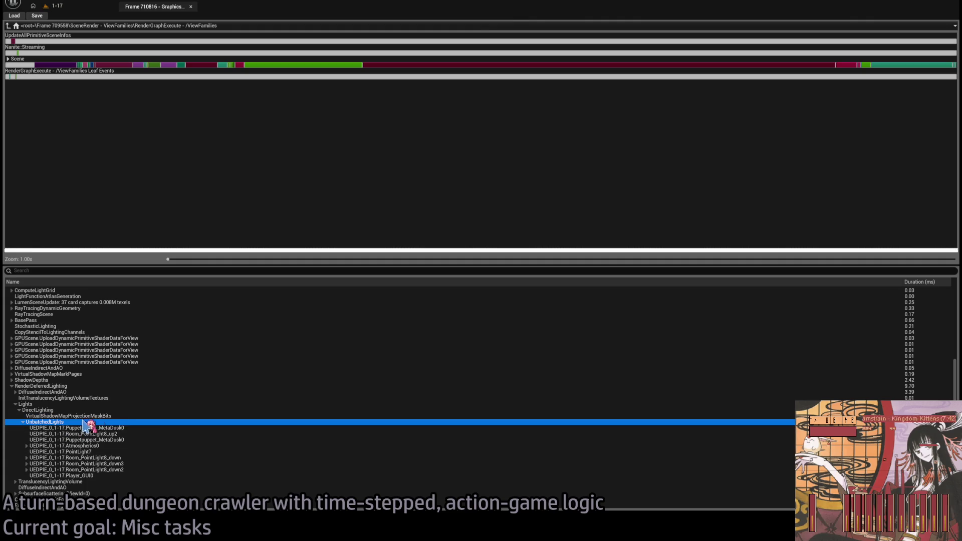
left_click(154, 429)
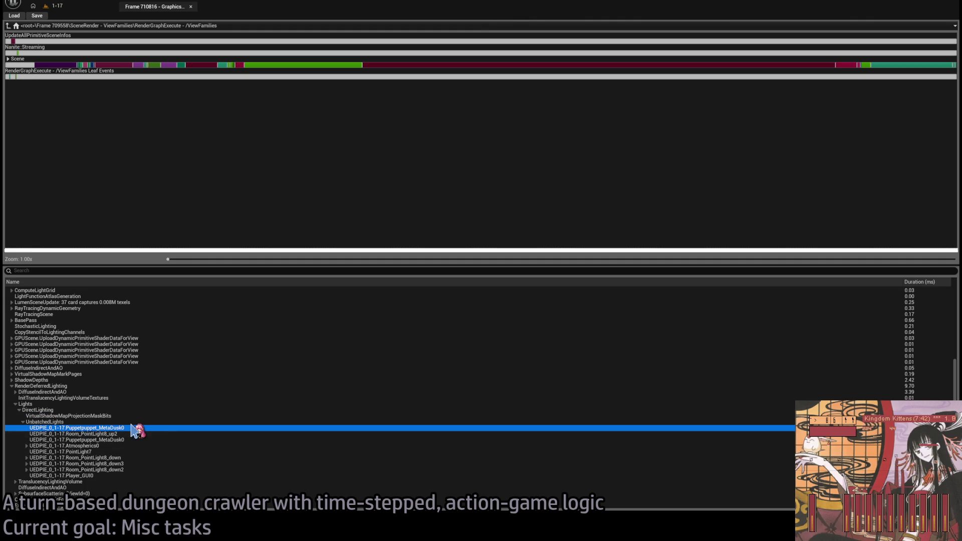
left_click(120, 435)
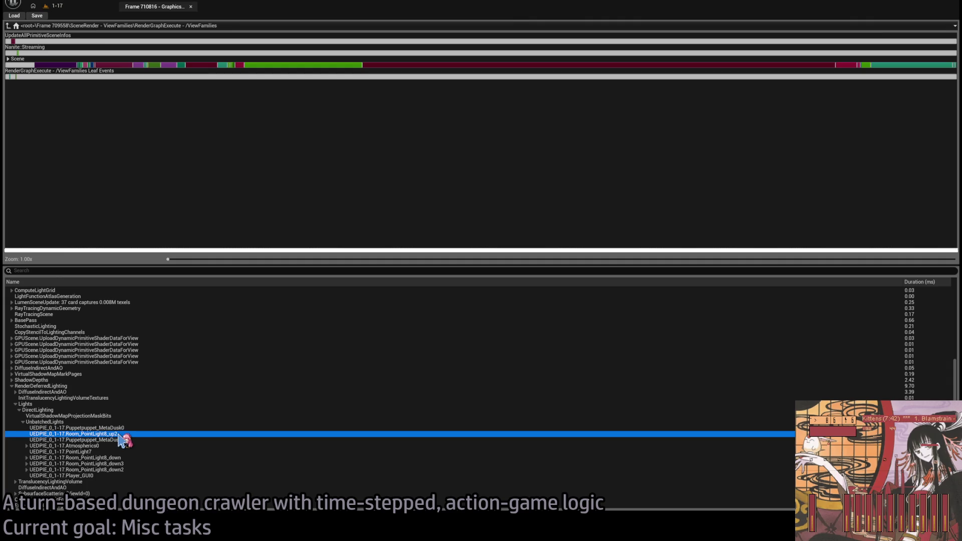
left_click(131, 446)
left_click(130, 451)
left_click(131, 434)
key("Down")
key("Down")
key("Down")
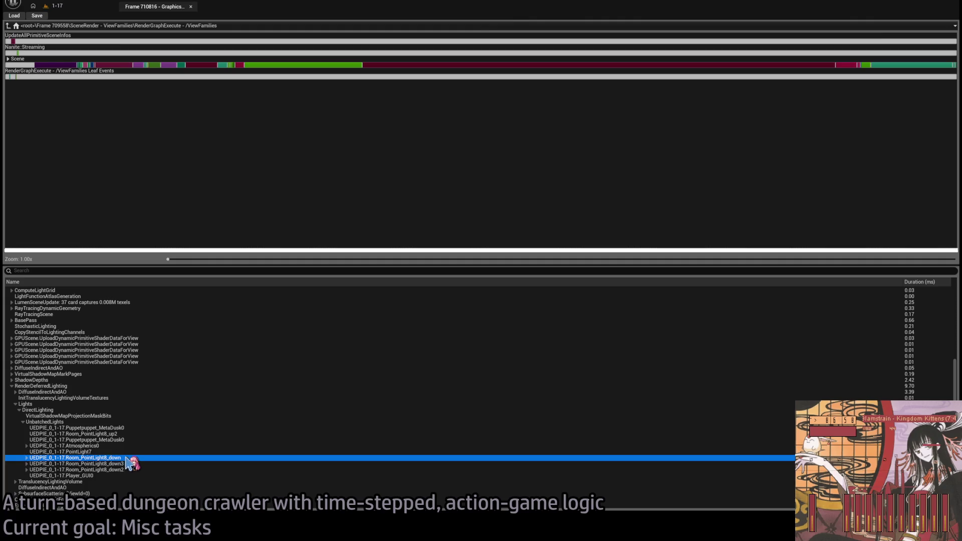
key("Down")
key("Down")
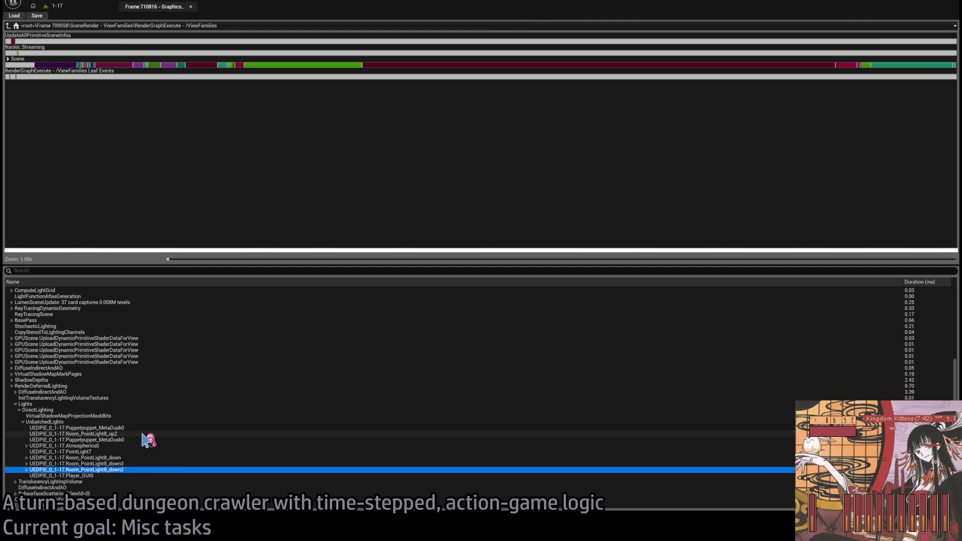
left_click(150, 434)
left_click(146, 418)
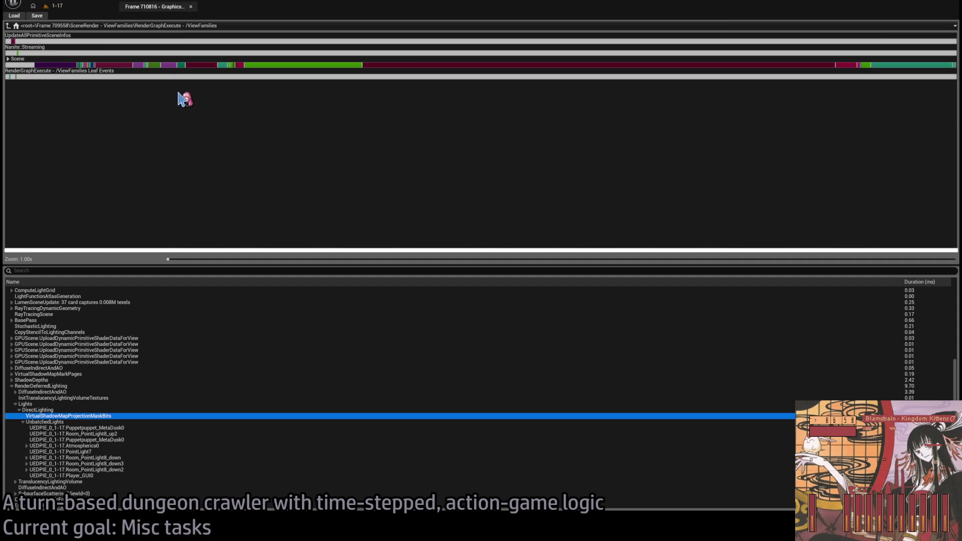
left_click(190, 6)
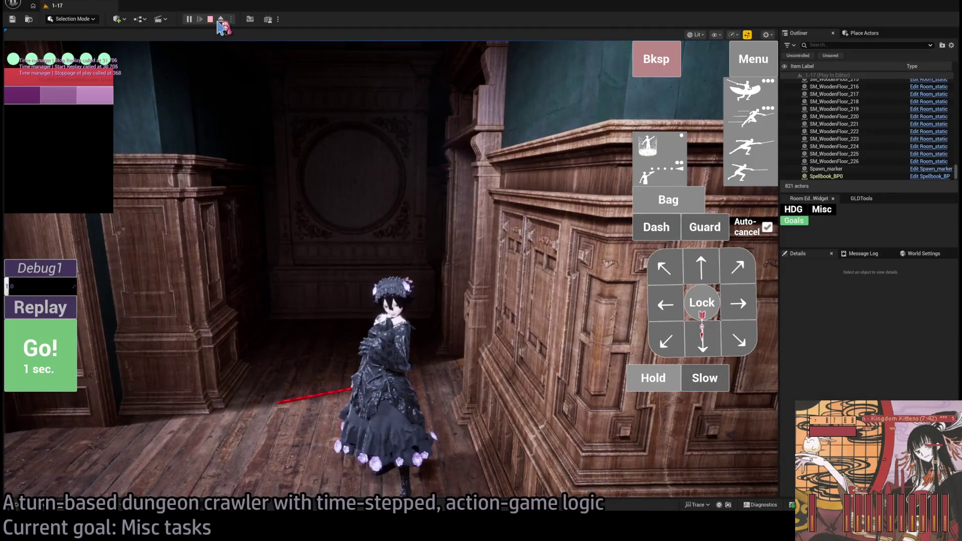
- Stop the play session and select the Room_PointLight8_up3 chandelier spotlight
left_click(211, 19)
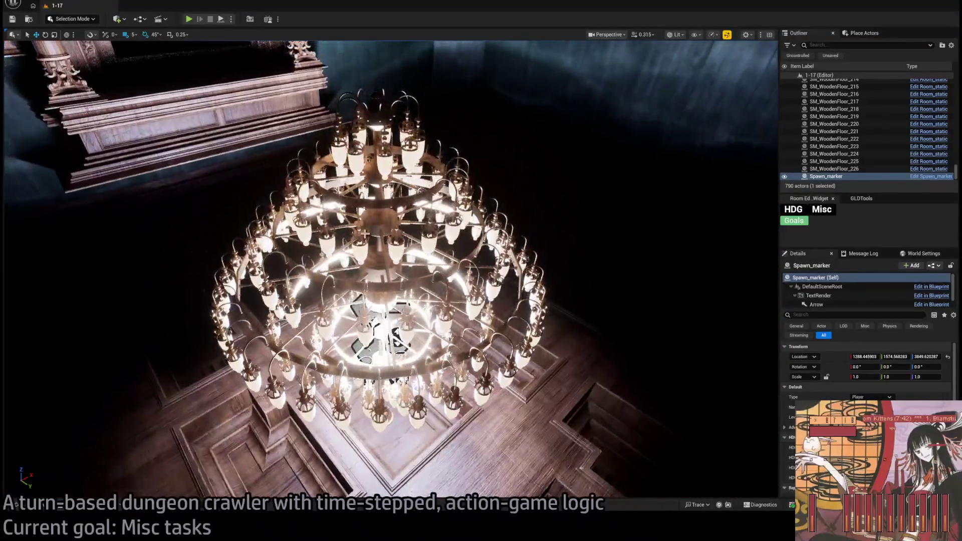
left_click(356, 308)
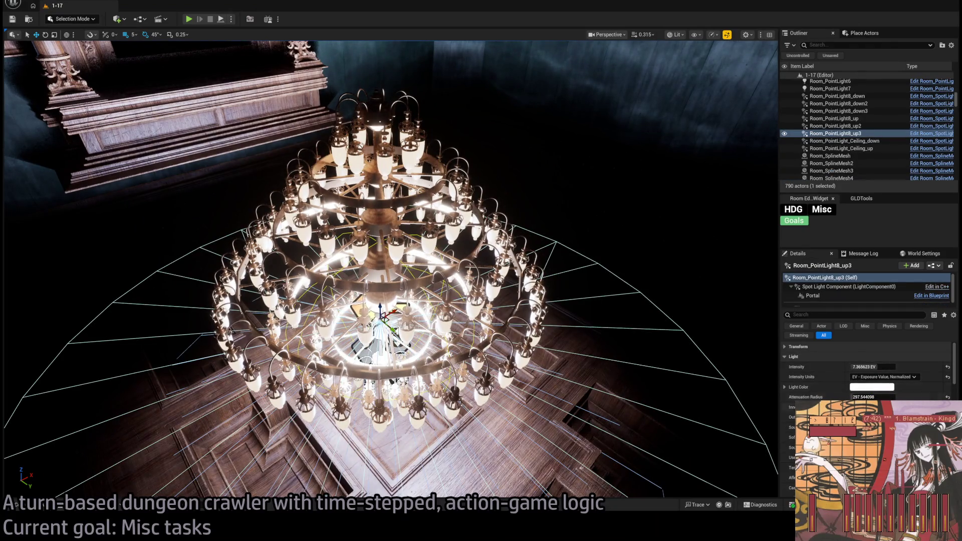
- Select and focus on Room_PointLight8_down3, then start a new Play In Editor session
scroll(867, 371, "down", 2)
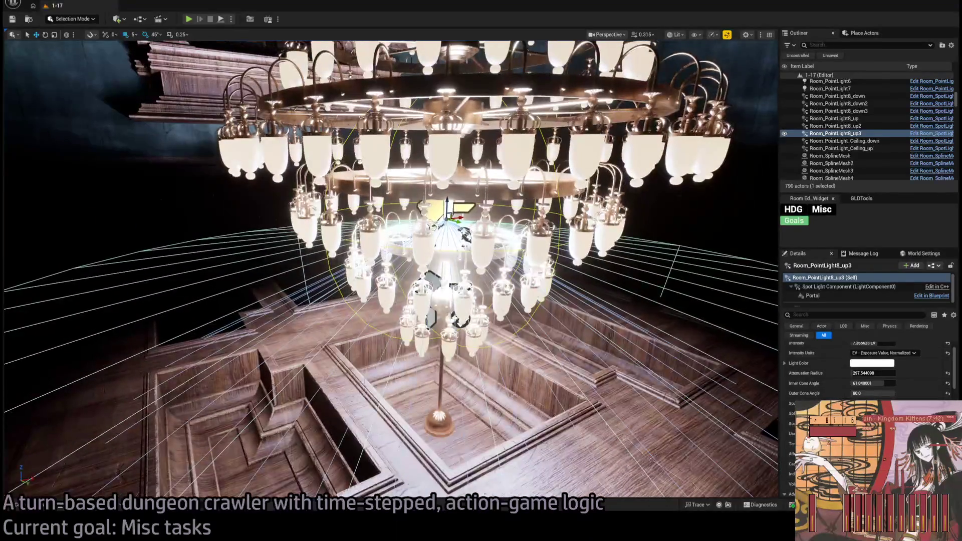
left_click(838, 111)
key("f")
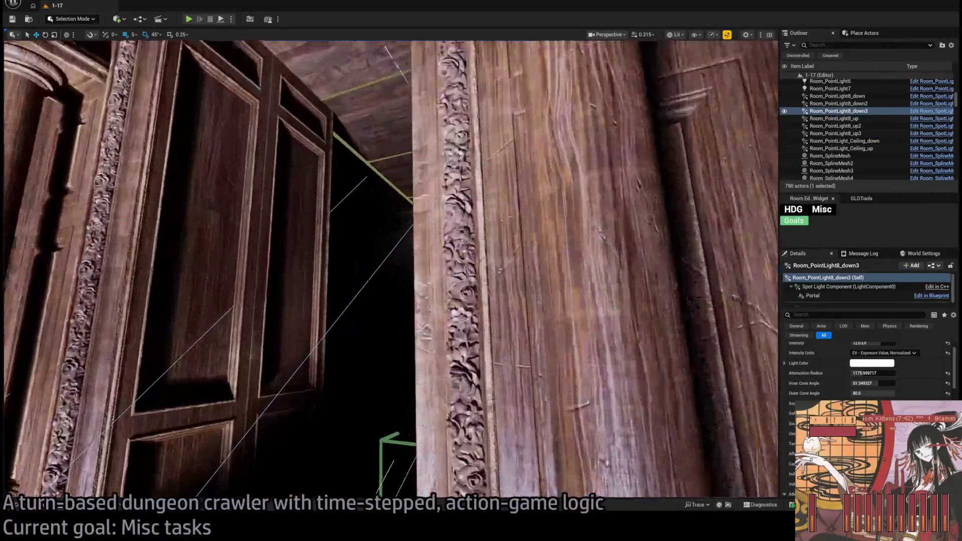
scroll(229, 46, "up", 5)
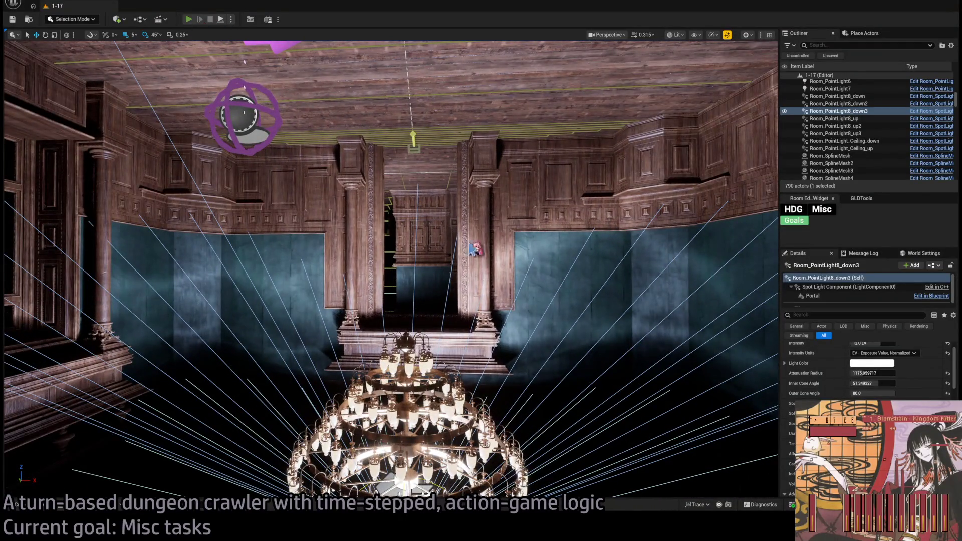
key("alt+p")
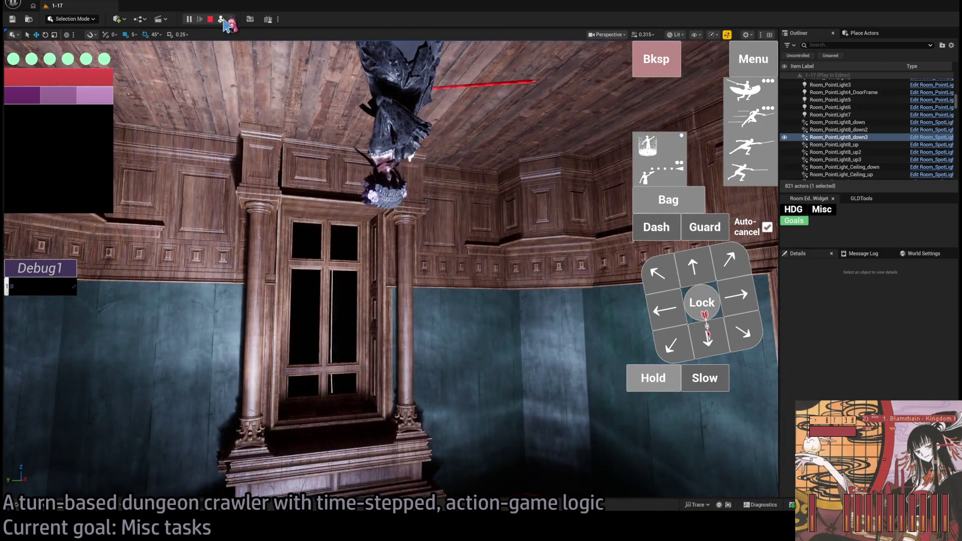
left_click(221, 20)
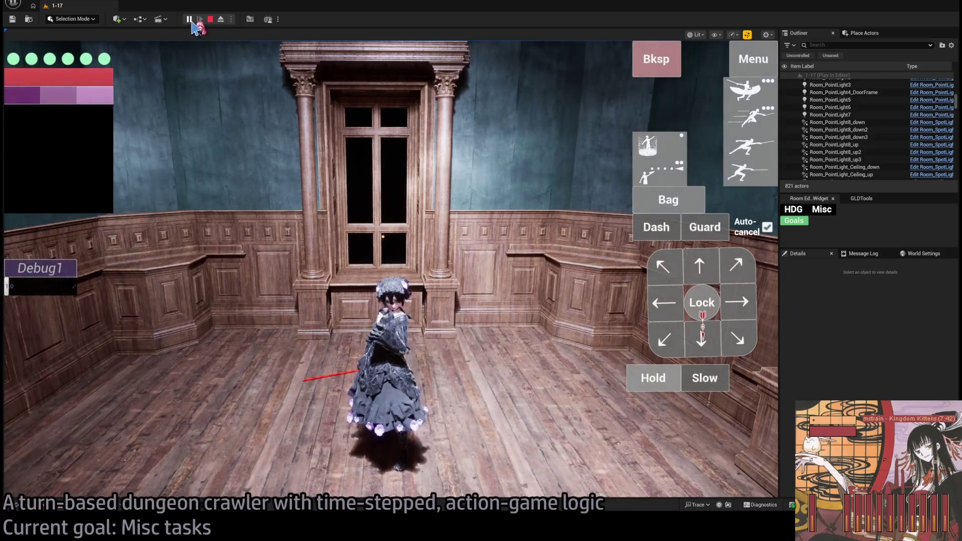
left_click(221, 19)
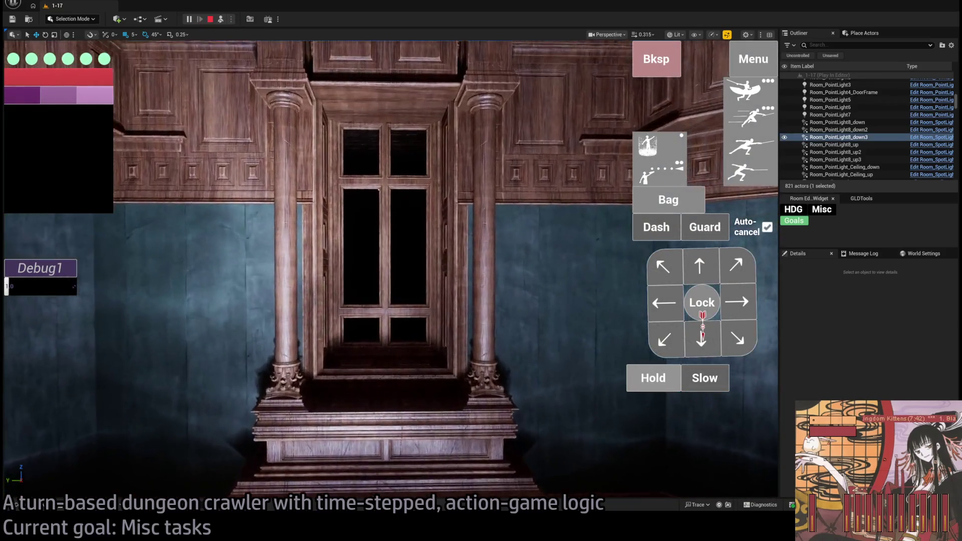
key("f")
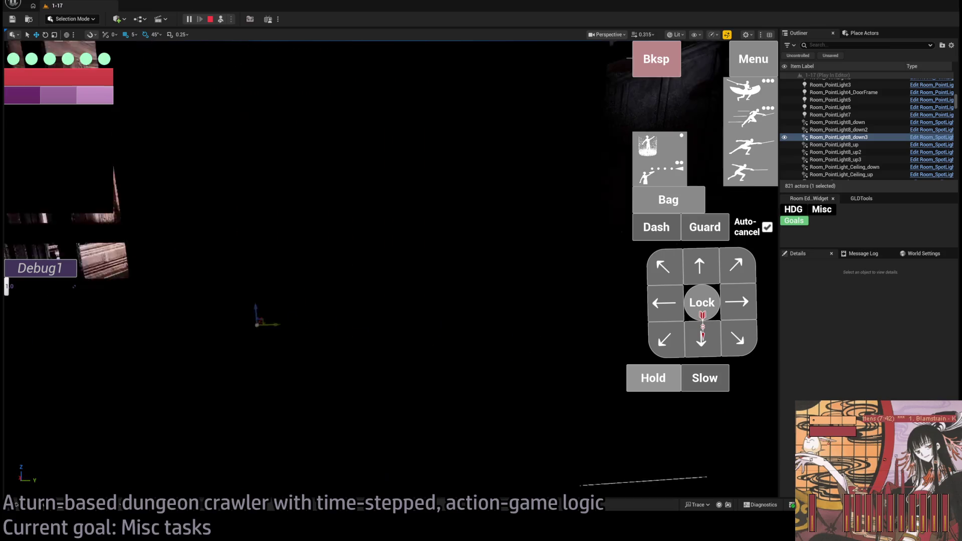
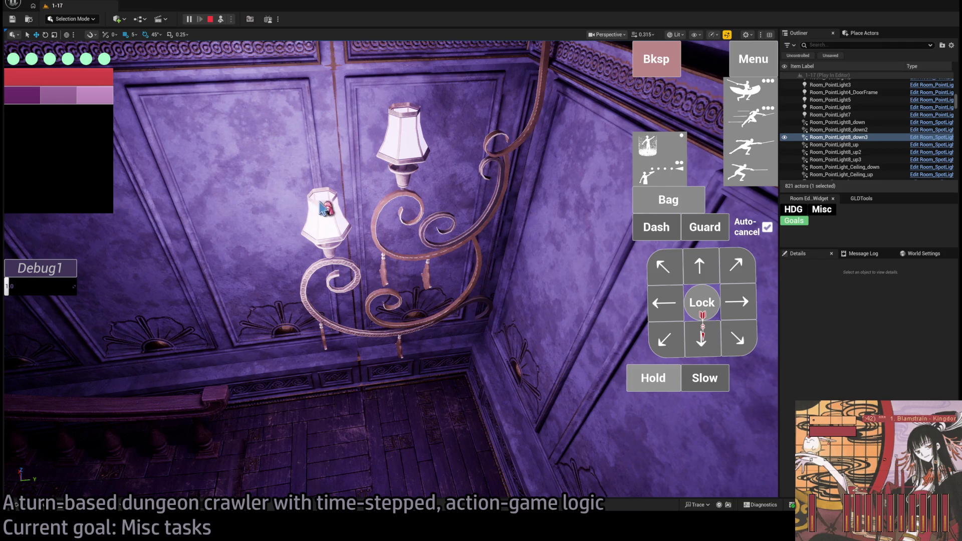
- Stop the running playtest and fly the view in close to the sconce scrollwork
key("Escape")
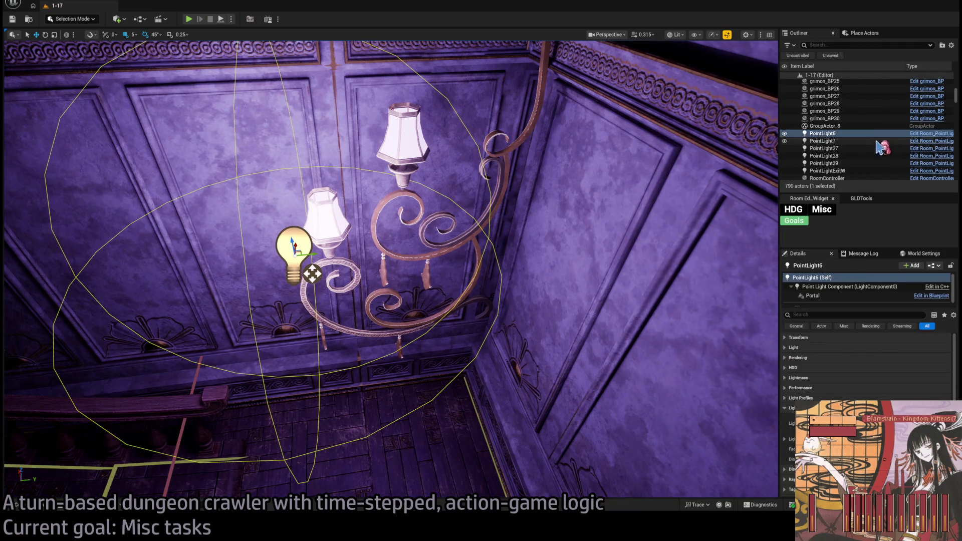
scroll(893, 297, "down", 1)
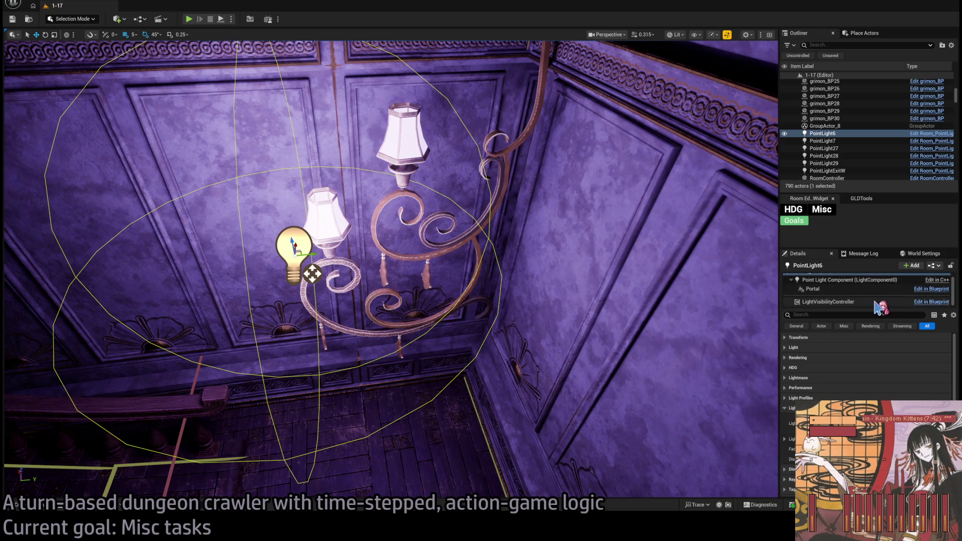
left_click_drag(543, 297, 581, 287)
scroll(883, 382, "down", 8)
scroll(883, 382, "down", 5)
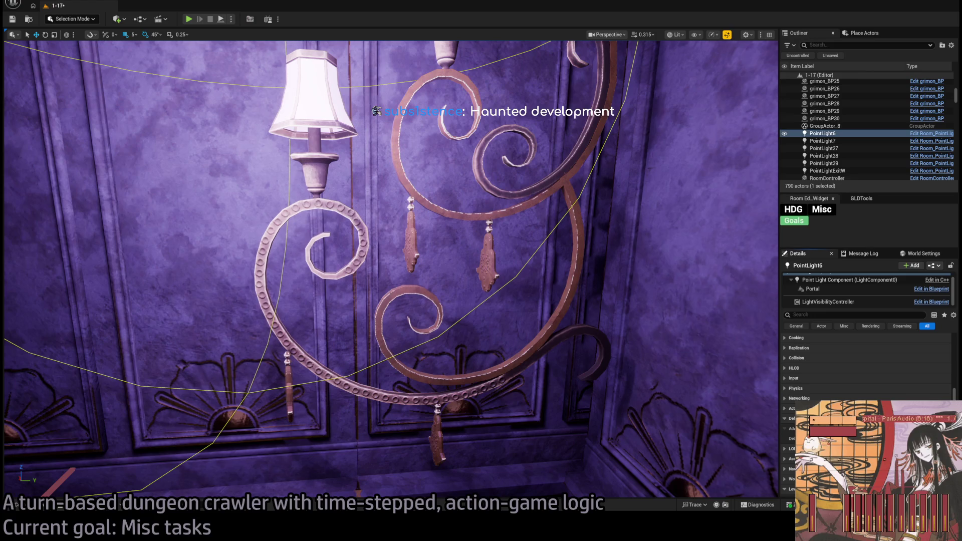
- Look over the dark wall, ladder and opposite carved wall, then start a new playtest
left_click_drag(391, 271, 361, 240)
left_click_drag(301, 90, 301, 90)
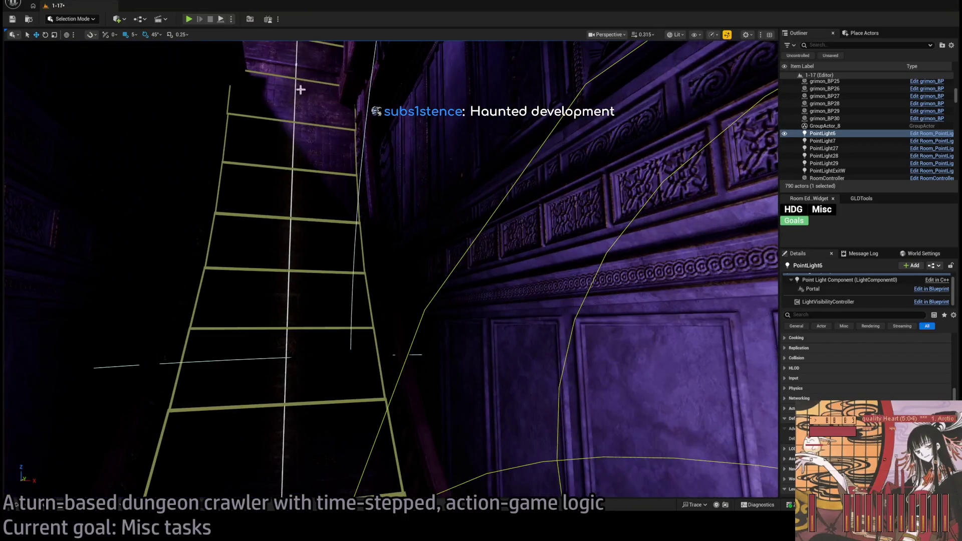
key("alt+p")
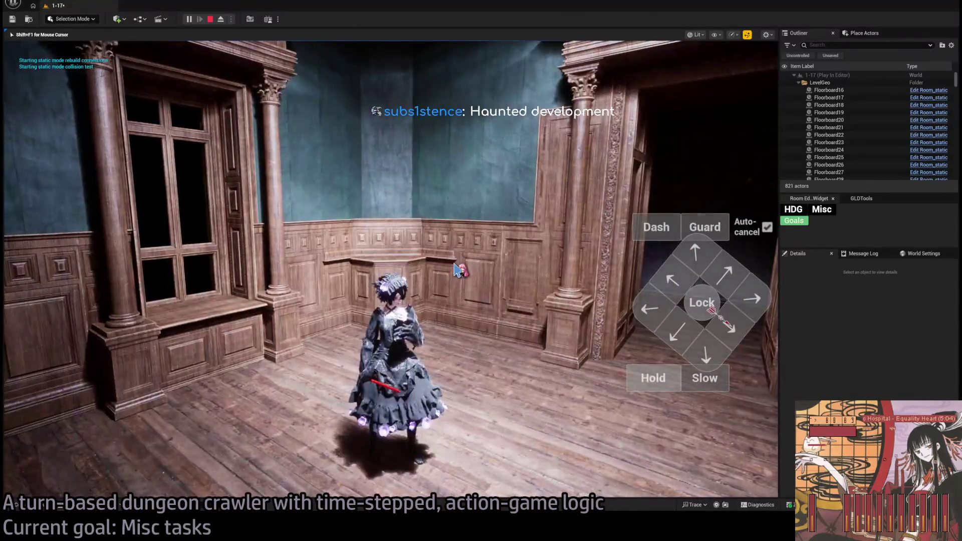
- Fly a detached camera through the carved doorway, then retake the character and move it to the corner
key("shift+F1")
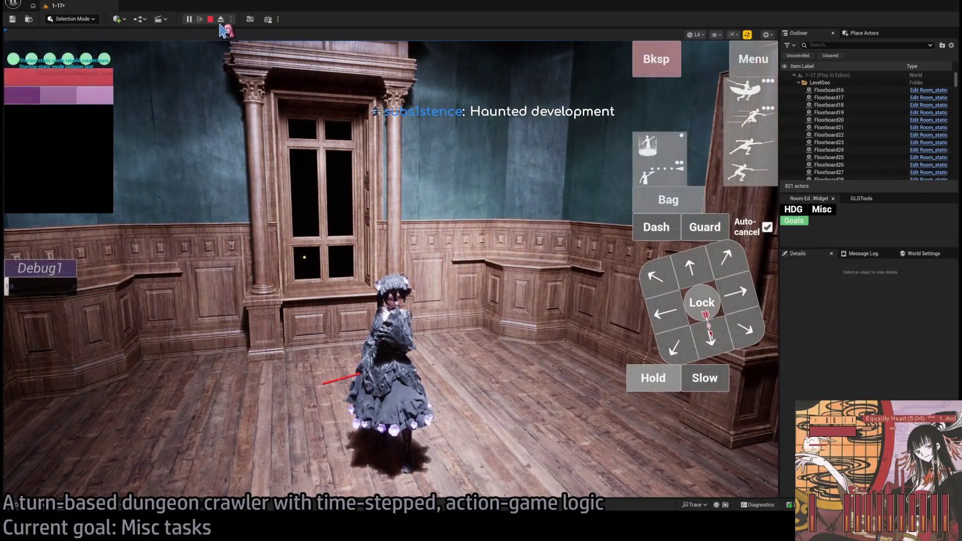
left_click(221, 19)
key("w")
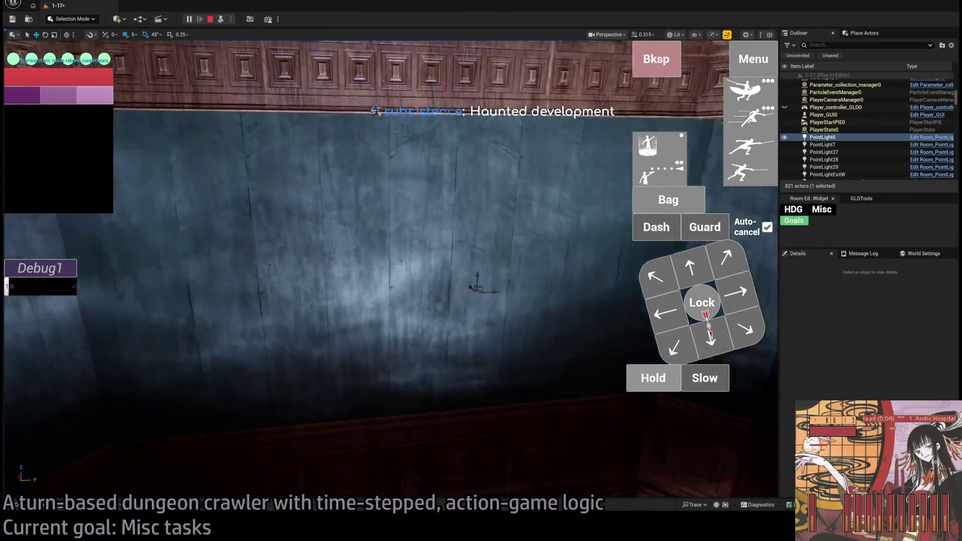
key("w")
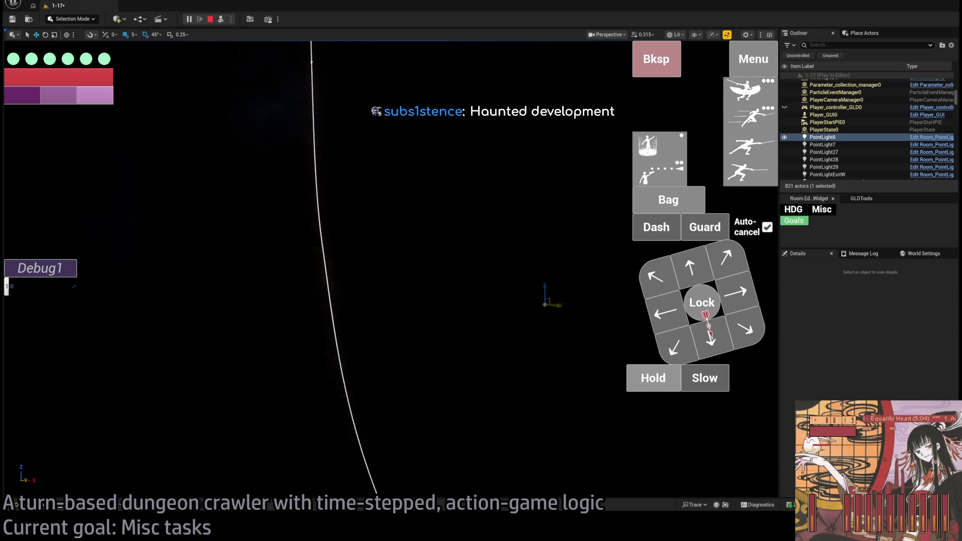
left_click(221, 19)
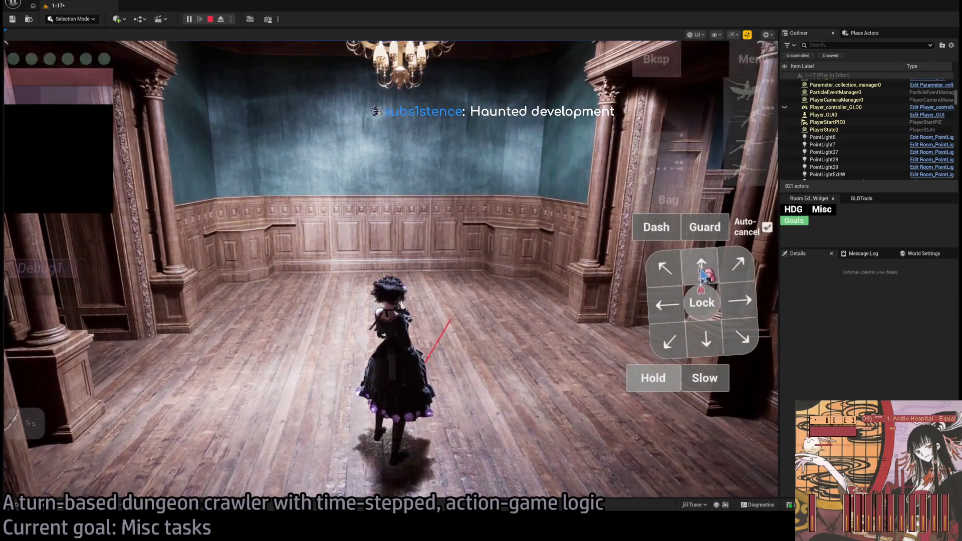
left_click(422, 310)
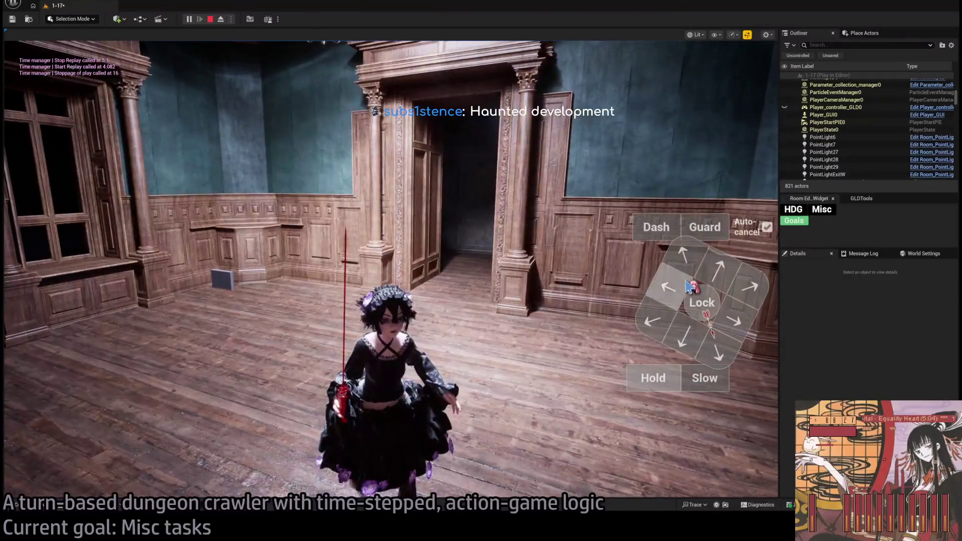
left_click(219, 326)
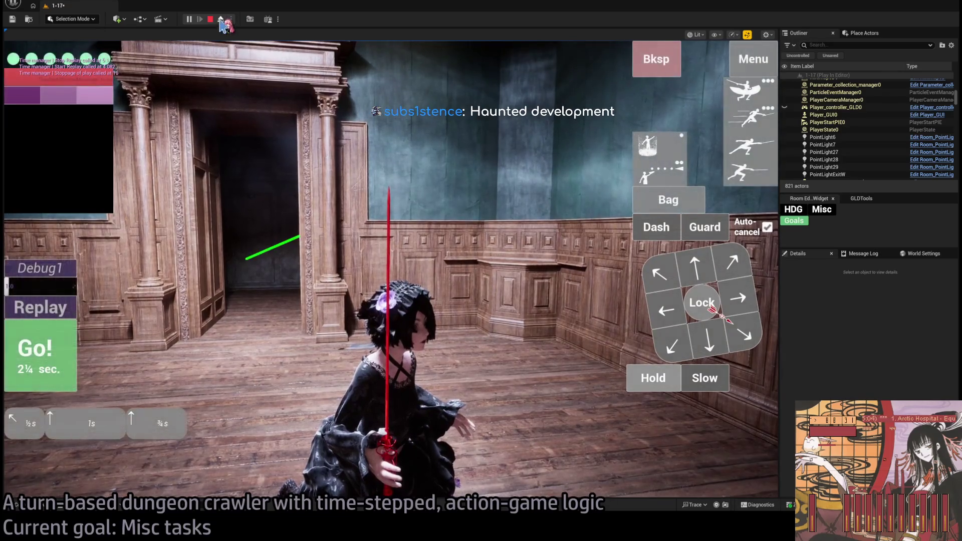
- End the playtest and frame PointLight6 beside the lit doorway
key("F8")
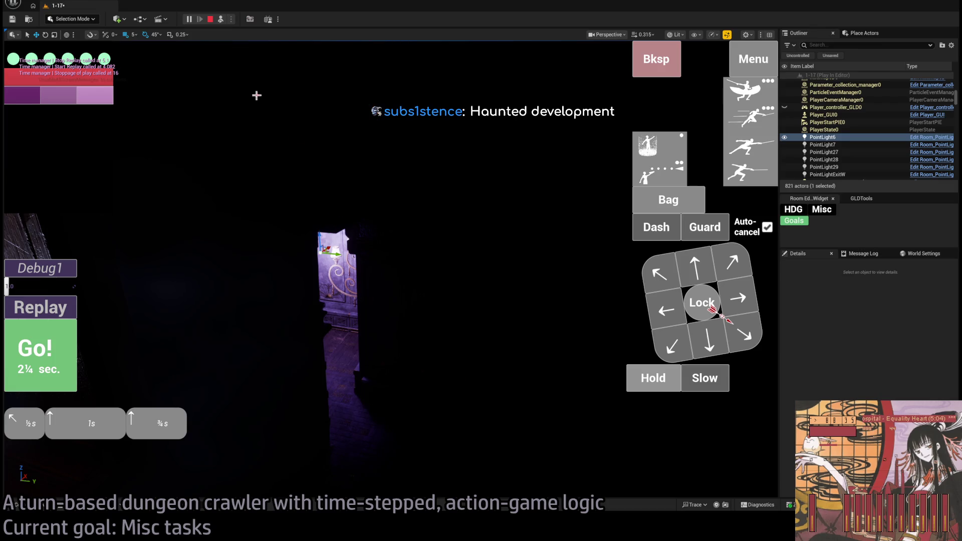
left_click(210, 19)
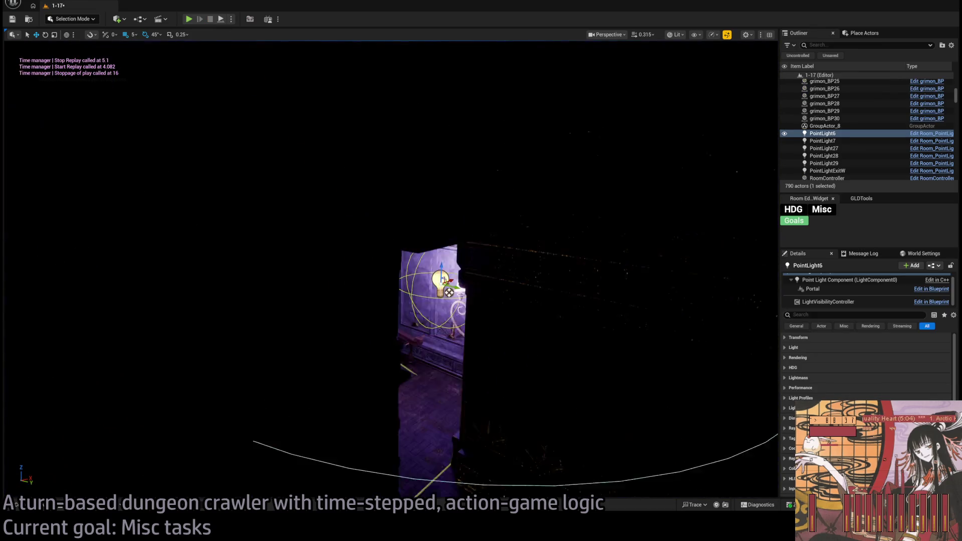
left_click_drag(373, 216, 451, 216)
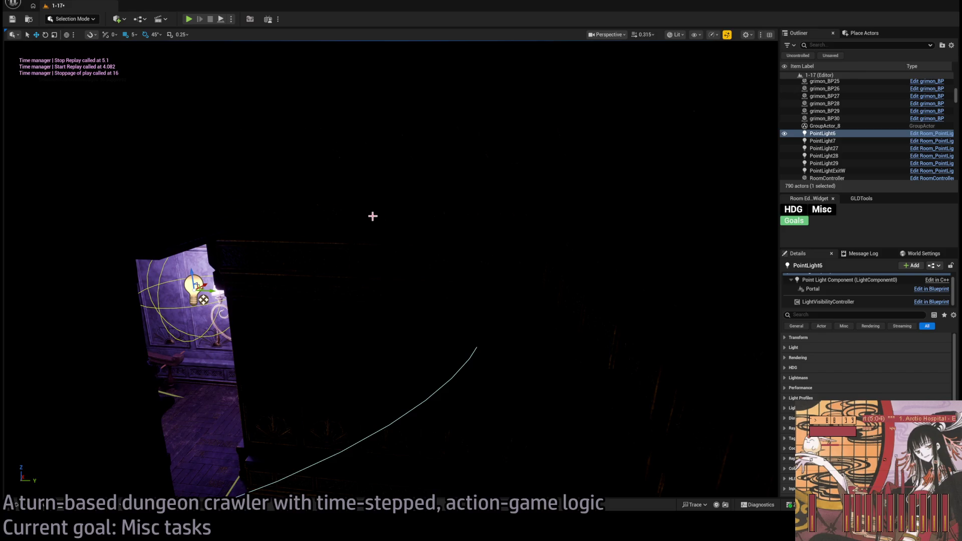
scroll(837, 372, "down", 5)
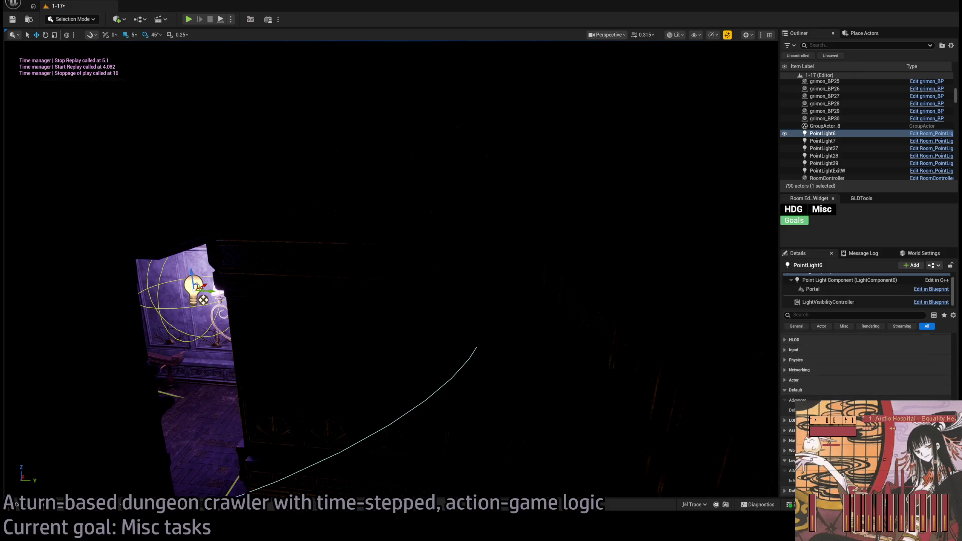
key("f")
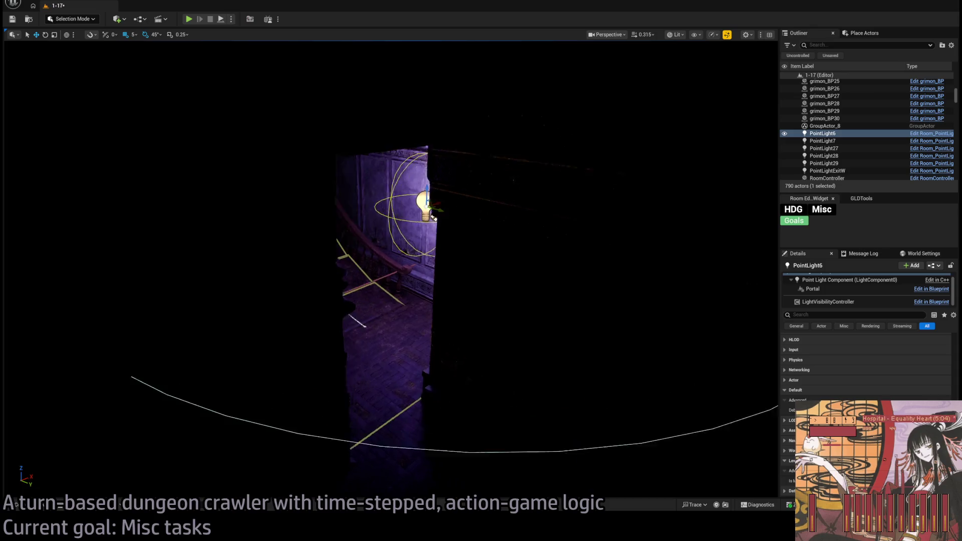
- Bring up LightVisibilityController.h in Rider, where DrawDebug defaults to false
key("alt+Tab")
scroll(506, 268, "up", 3)
scroll(509, 244, "down", 2)
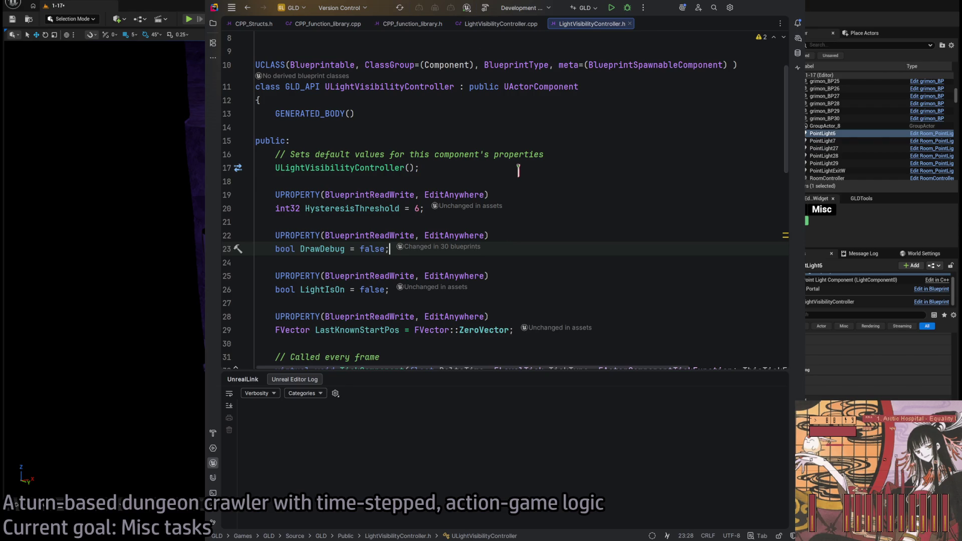
- Scroll the header, then in LightVisibilityController.cpp fold SendOrderTwo and unfold OrderOne
scroll(518, 171, "down", 8)
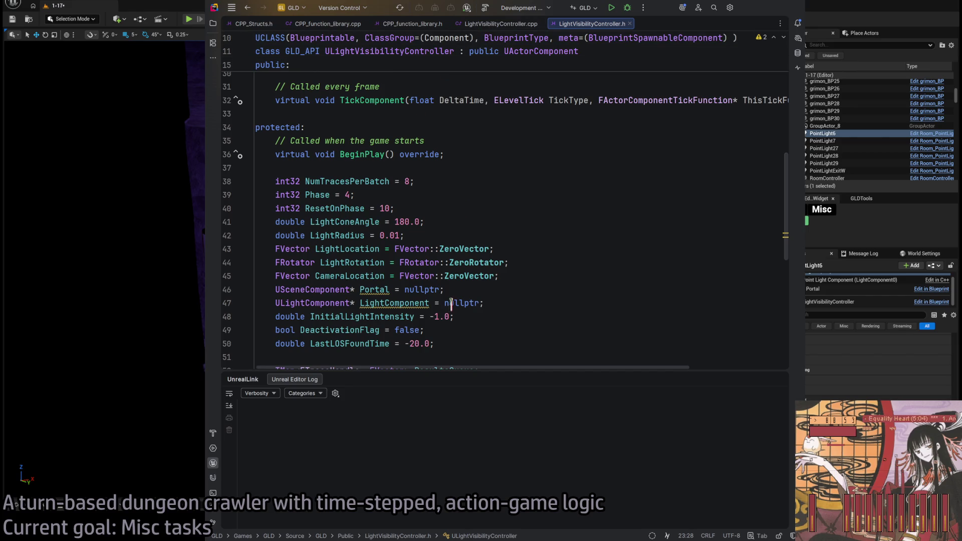
scroll(475, 321, "down", 2)
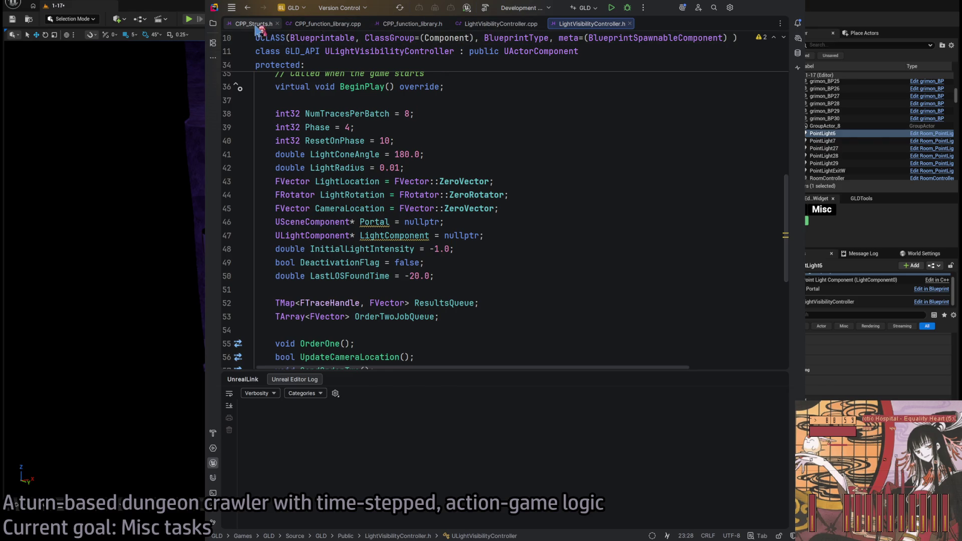
key("ctrl+Tab")
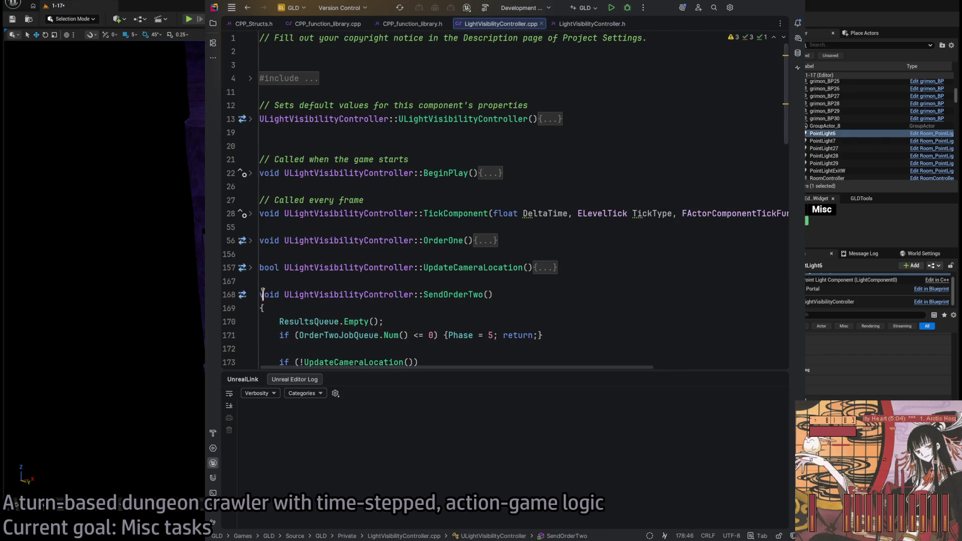
left_click(245, 296)
left_click(246, 296)
left_click(251, 296)
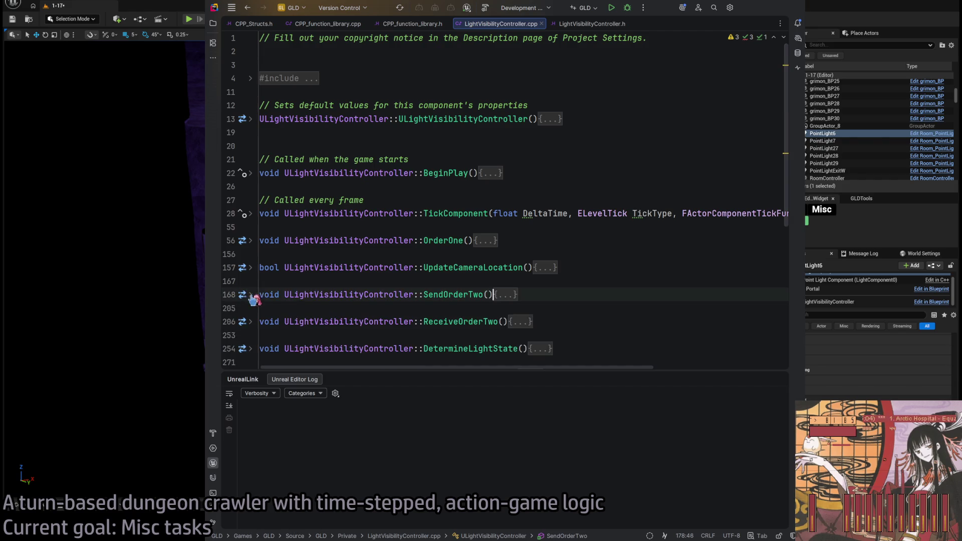
left_click(250, 240)
- Read through OrderOne's light-cone and trace logic, then return to the header
scroll(451, 270, "down", 5)
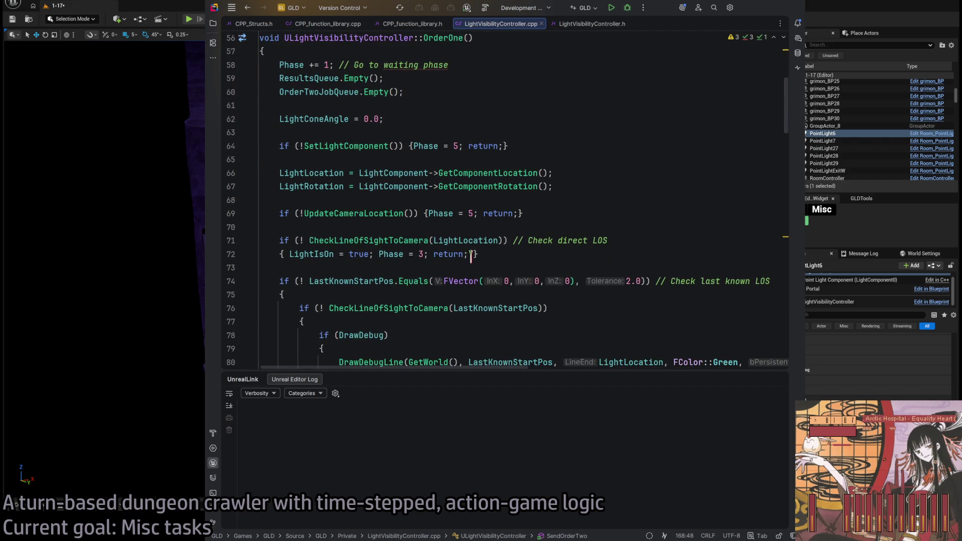
scroll(583, 140, "down", 4)
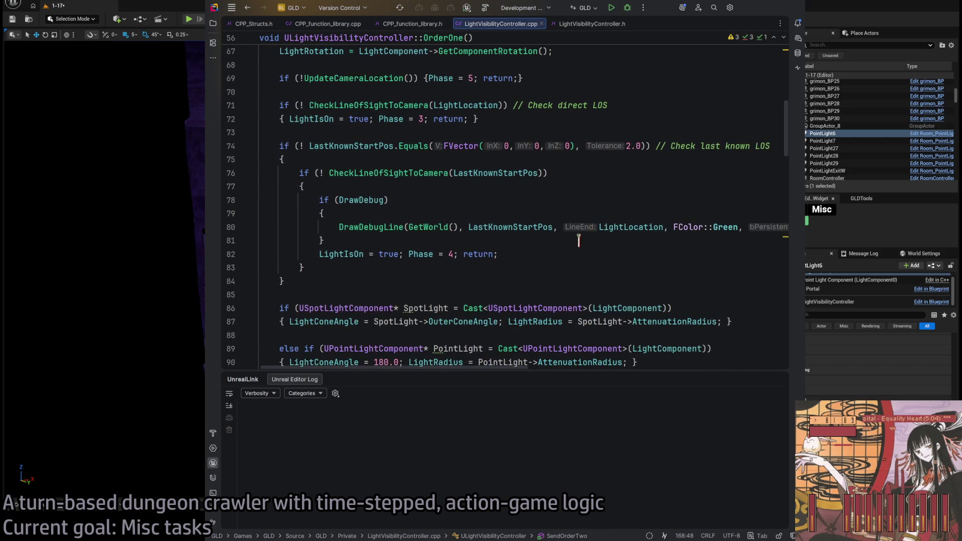
scroll(579, 240, "down", 6)
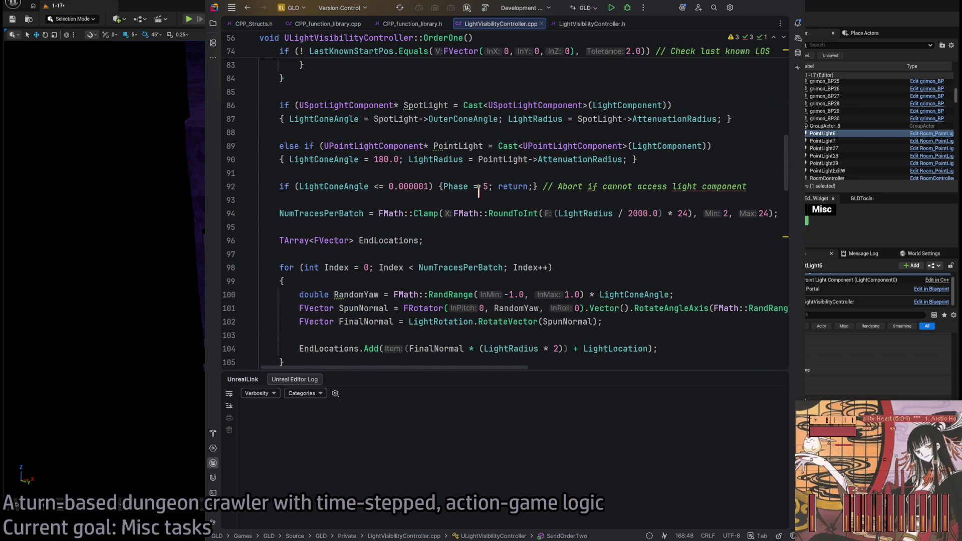
scroll(484, 227, "up", 7)
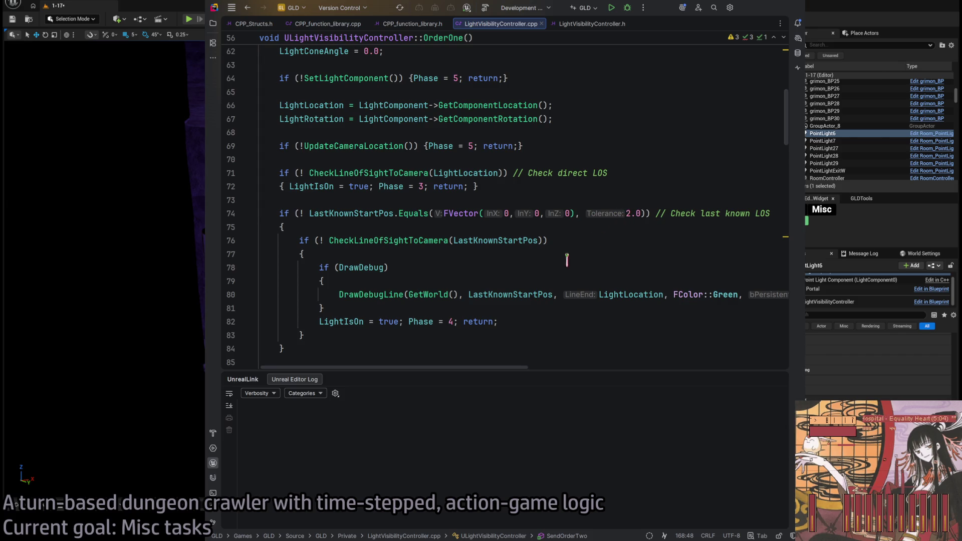
scroll(470, 167, "up", 2)
scroll(488, 155, "down", 4)
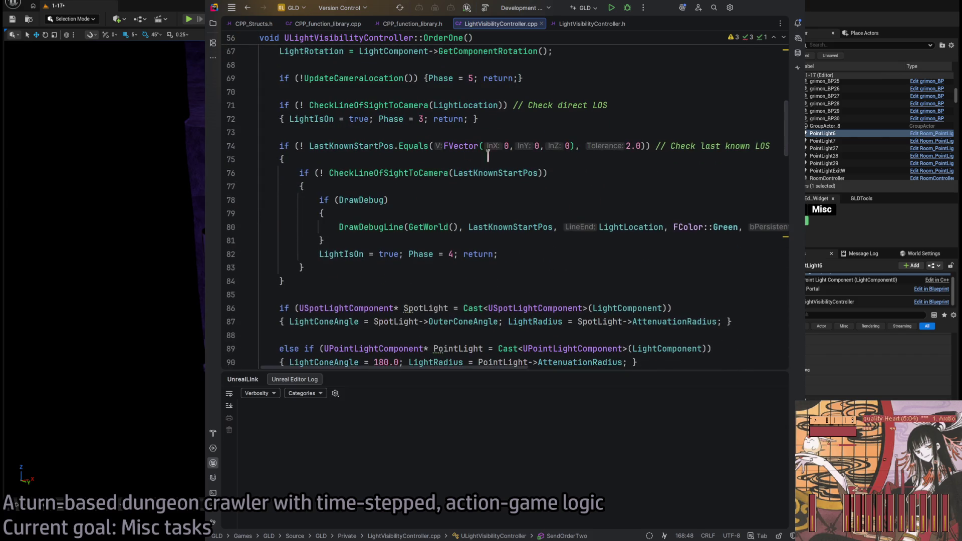
scroll(444, 250, "down", 3)
scroll(344, 170, "down", 5)
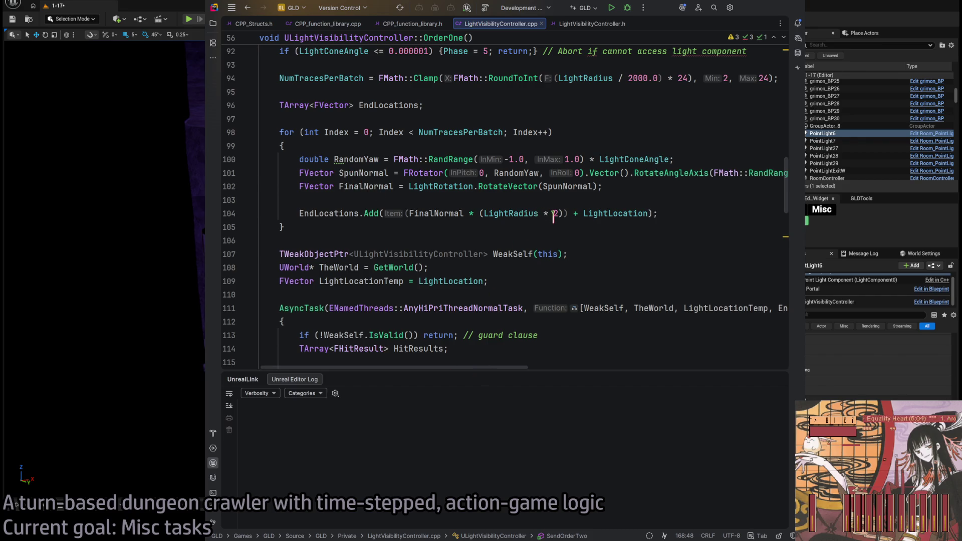
key("ctrl+alt+Home")
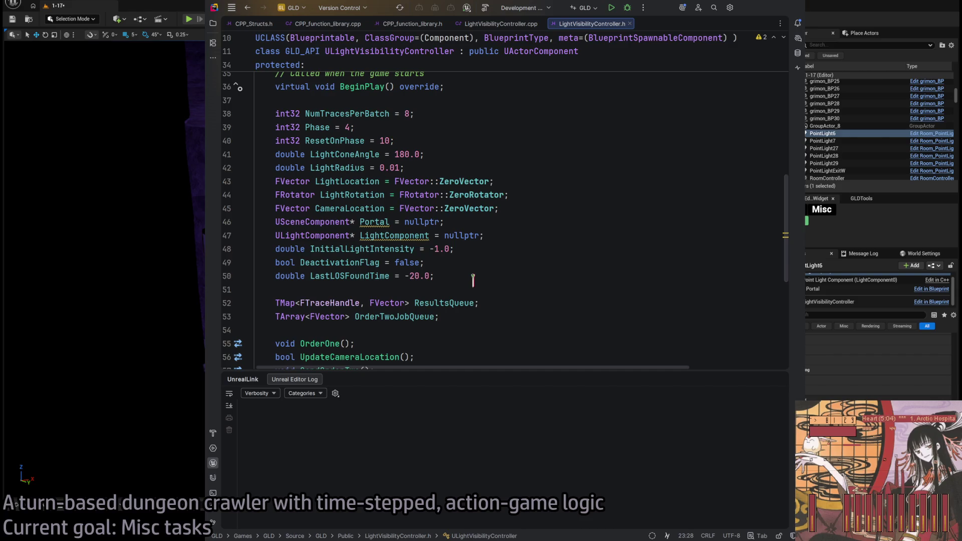
- Declare double LightRadiusMultiplier = 1.5 below LastLOSFoundTime in the header
left_click(473, 276)
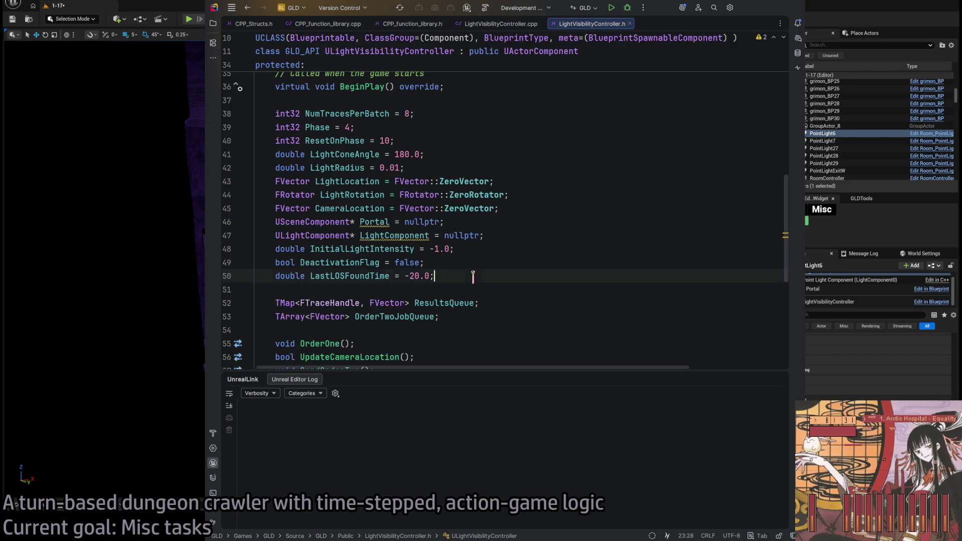
key("Return")
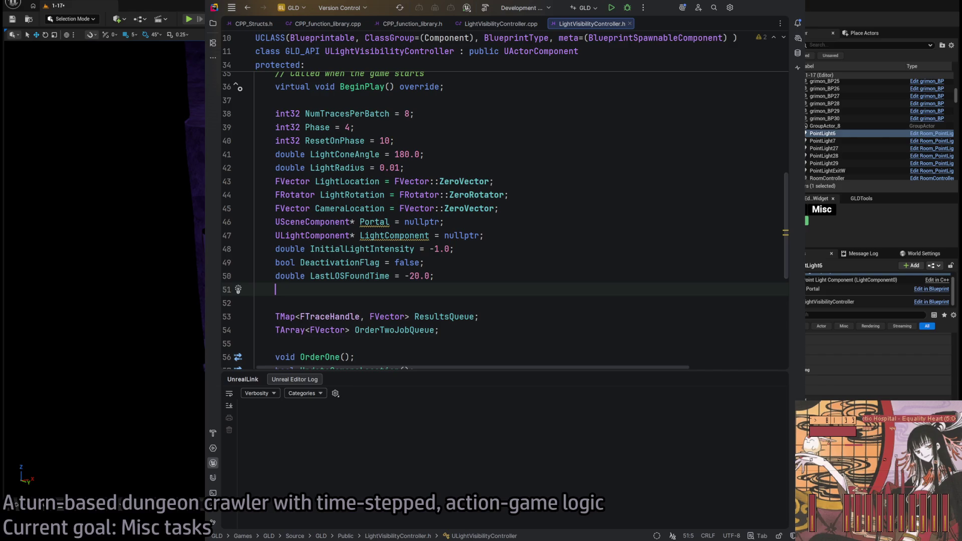
type("double LightRadiusMultiplier = 1.0;")
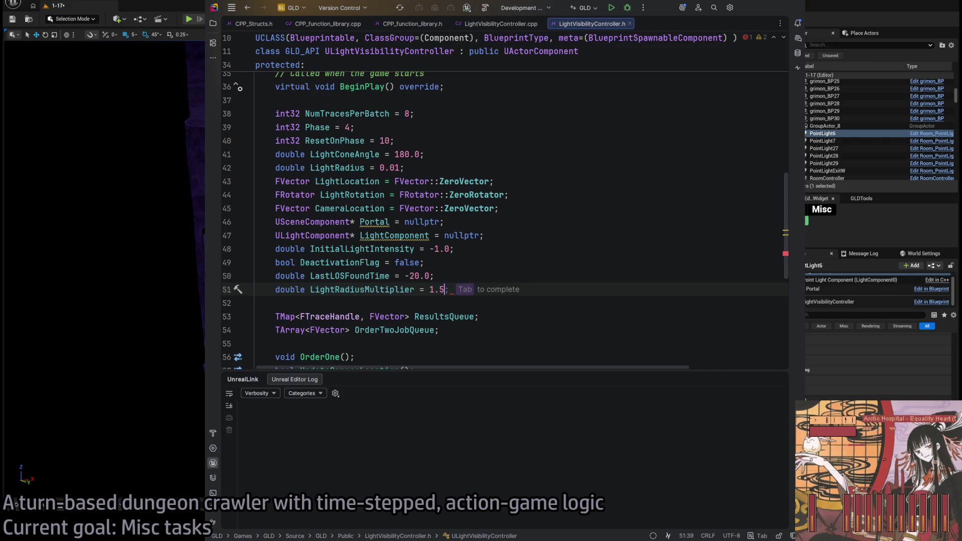
key("Tab")
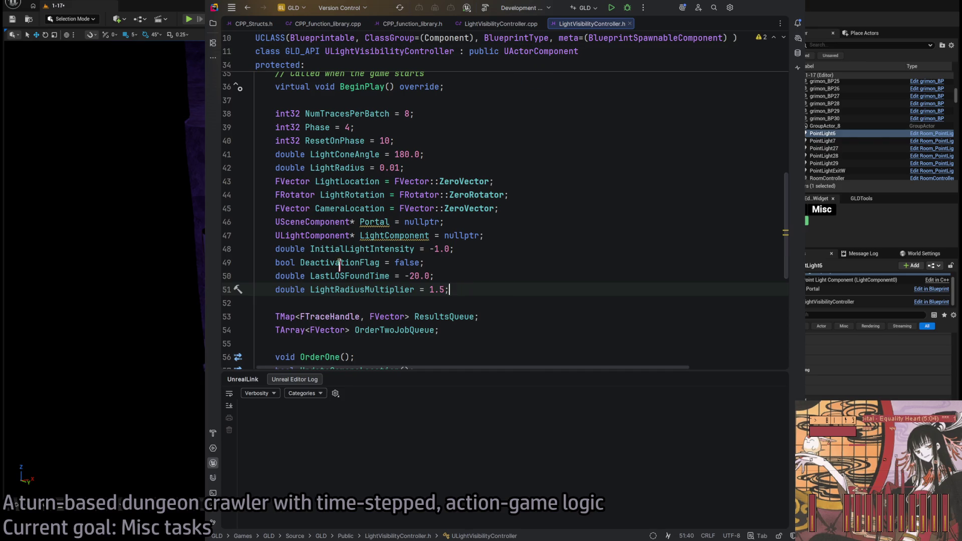
- In OrderOne, replace the 1 multiplier in EndLocations.Add on line 104 with LightRadiusMultiplier
left_click(359, 290, "ctrl")
double_click(555, 213)
type("LightRadiusMultiplier")
left_click(519, 254)
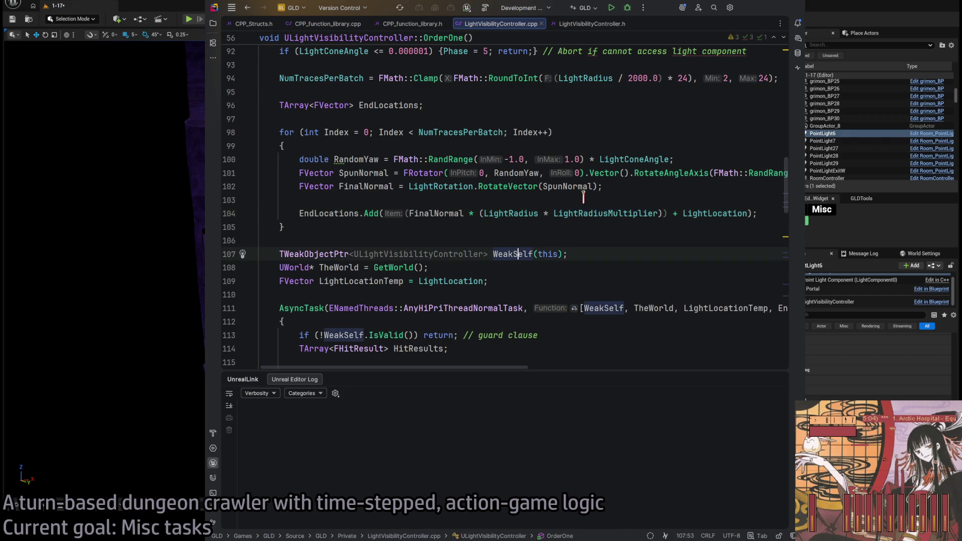
key("alt+Tab")
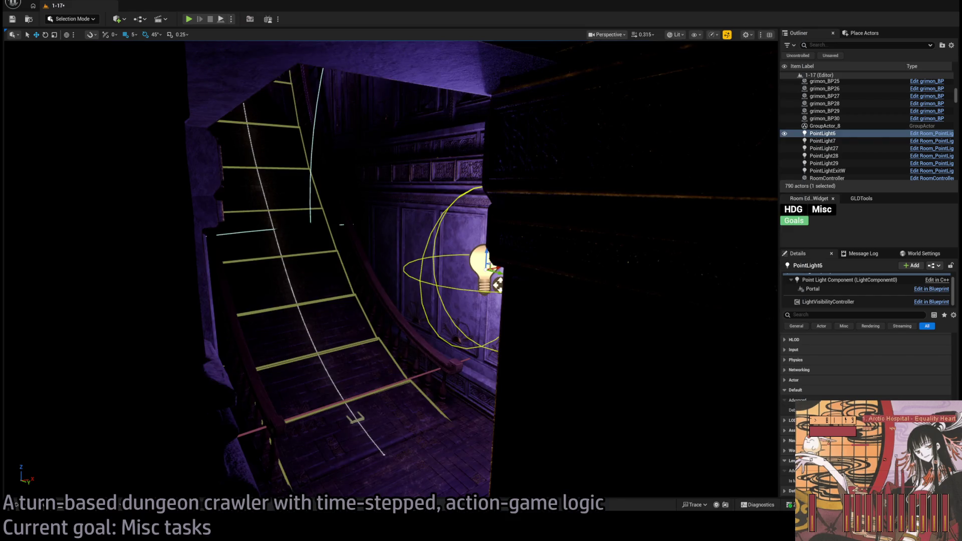
- Frame the sconce light PointLight6 and show the Room Editor's Misc tools
key("f")
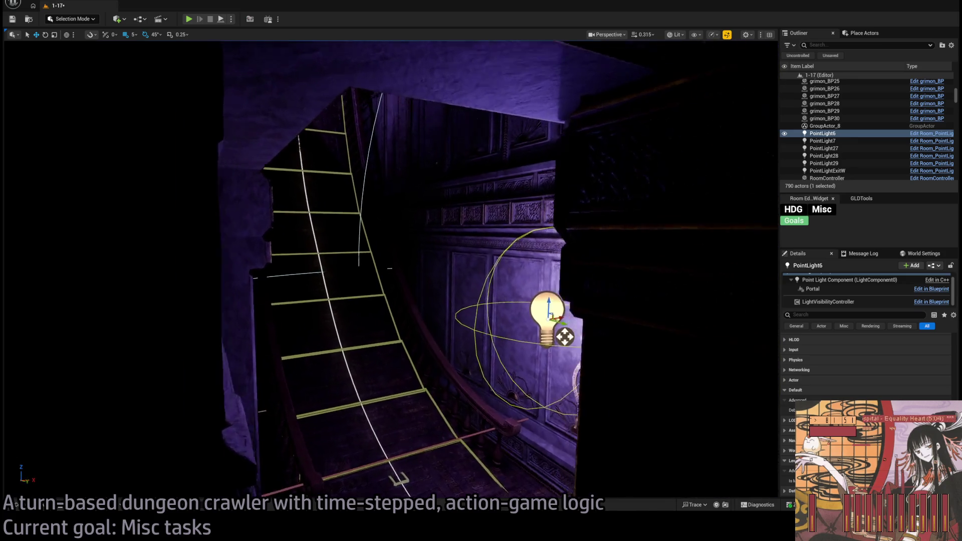
scroll(441, 308, "down", 5)
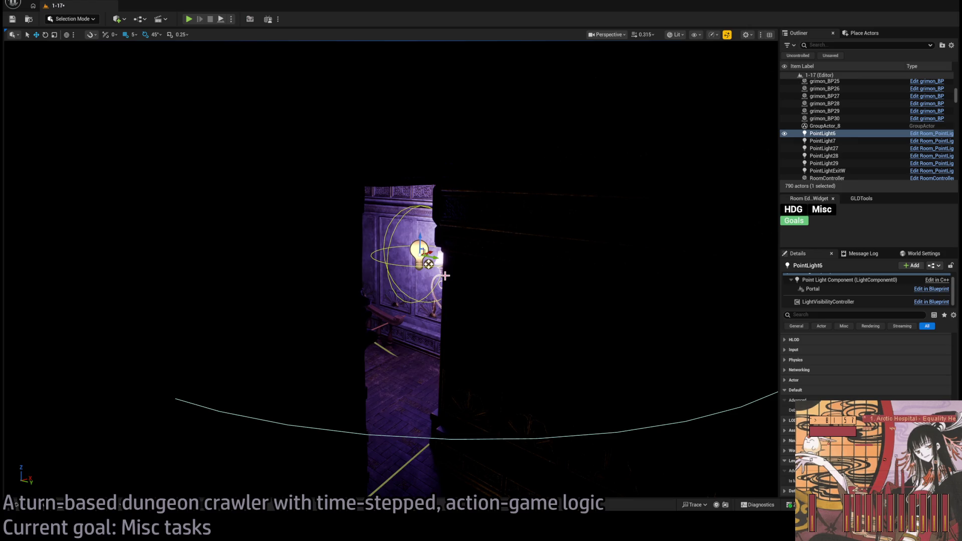
scroll(445, 276, "up", 10)
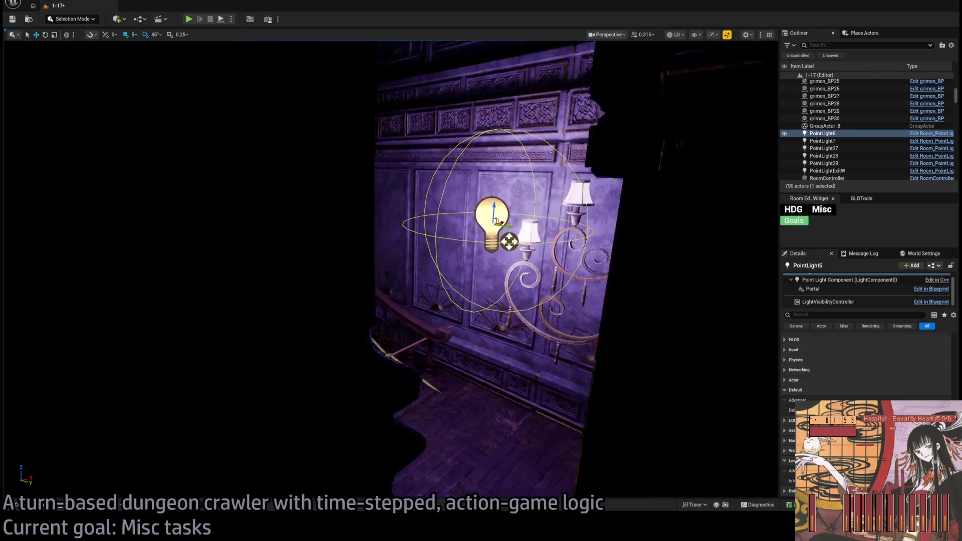
scroll(390, 271, "down", 10)
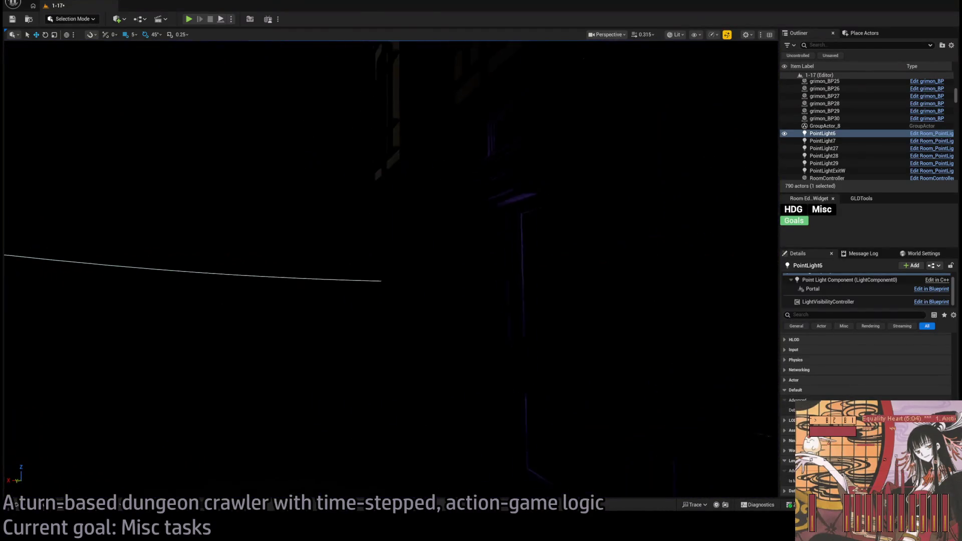
scroll(391, 270, "up", 8)
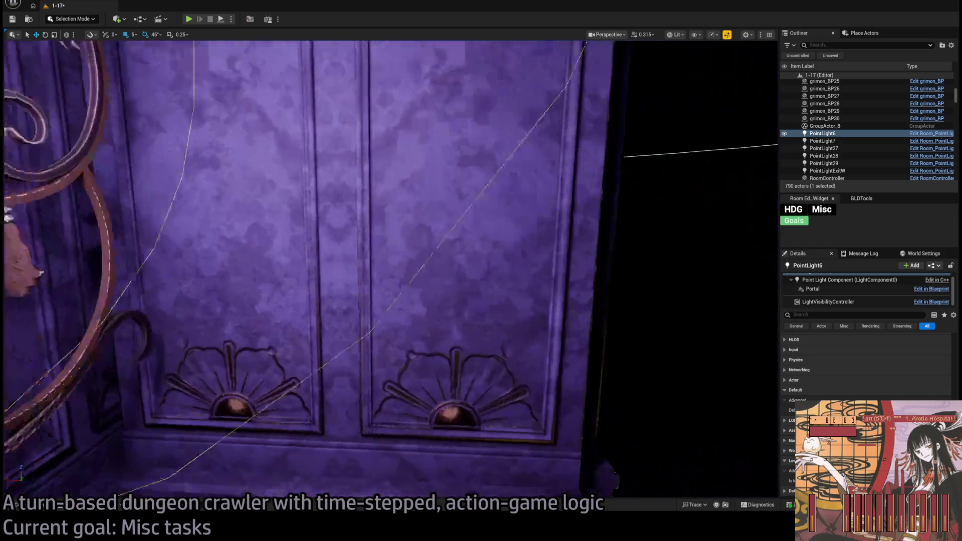
scroll(391, 271, "down", 10)
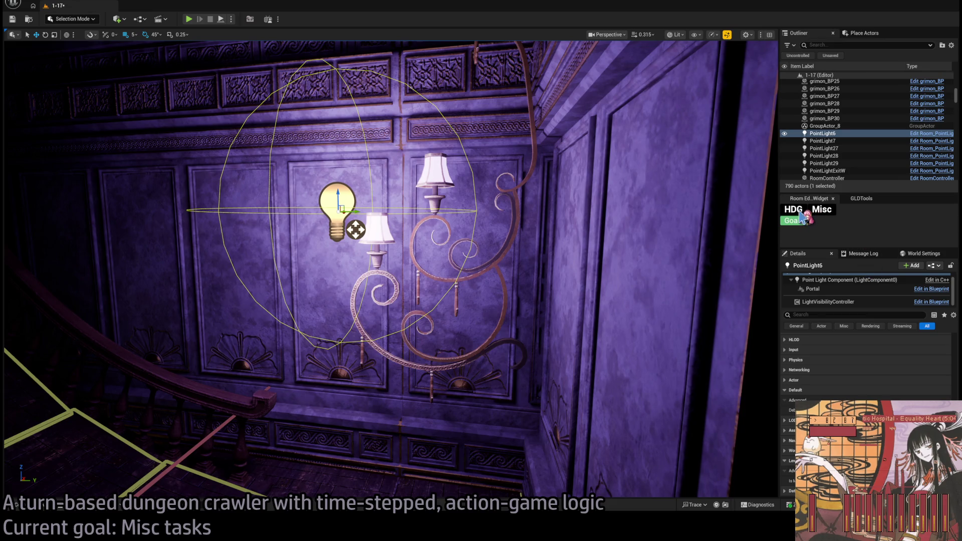
left_click(820, 211)
- Refocus on PointLight6 and split it into up and down spot lights
left_click_drag(692, 245, 627, 235)
key("f")
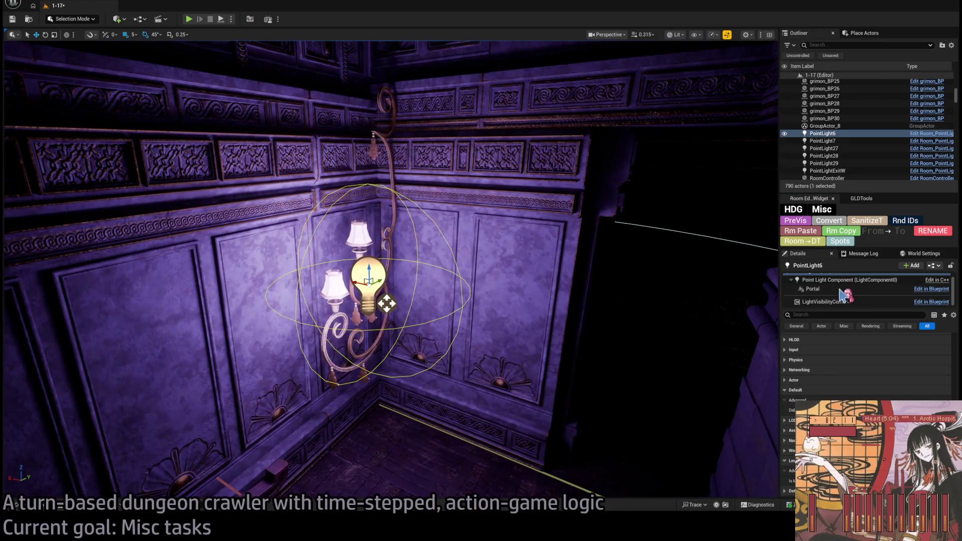
scroll(847, 303, "up", 1)
left_click(840, 241)
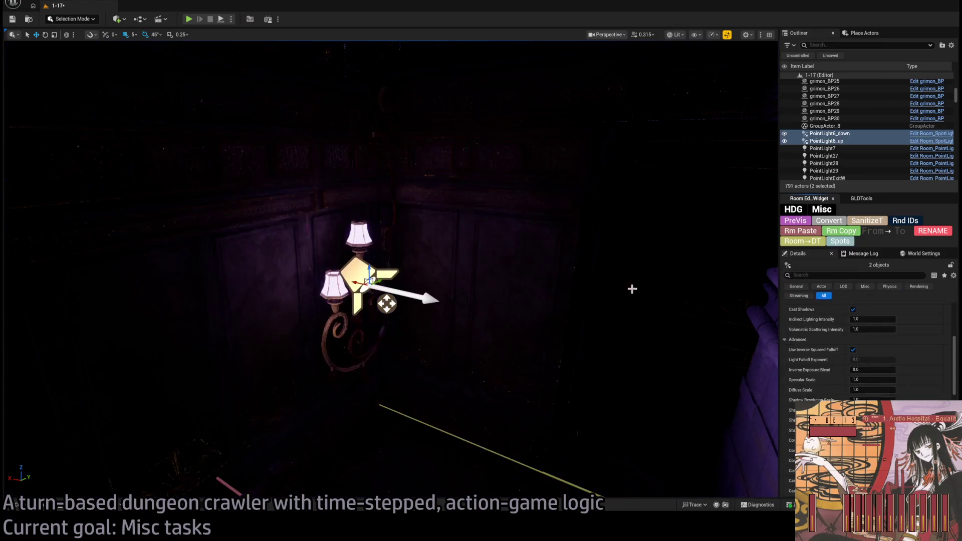
left_click(398, 328)
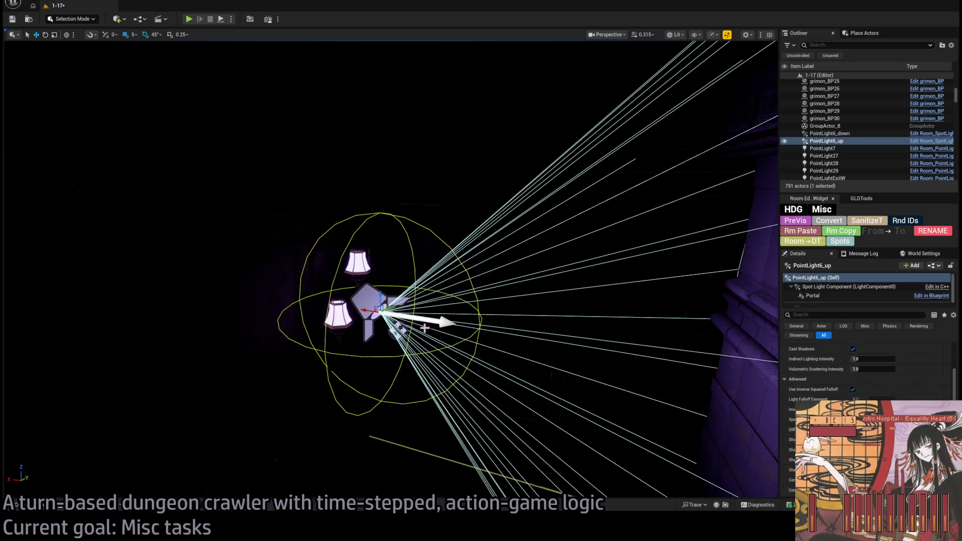
left_click(847, 133)
key("e")
mouse_move(395, 311)
left_mouse_down()
mouse_move(439, 320)
mouse_move(423, 326)
mouse_move(440, 337)
left_mouse_up()
key("w")
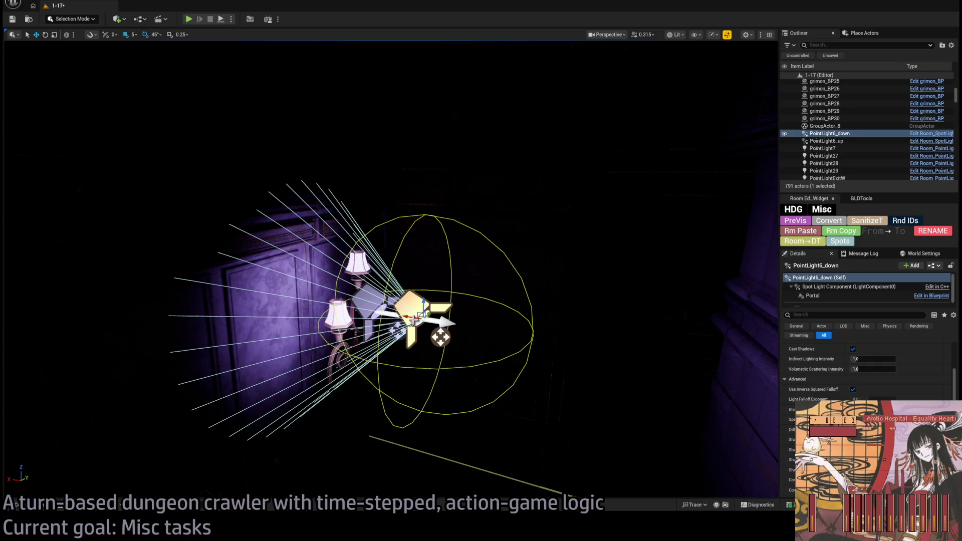
key("ctrl+z")
key("ctrl+z")
key("ctrl+z")
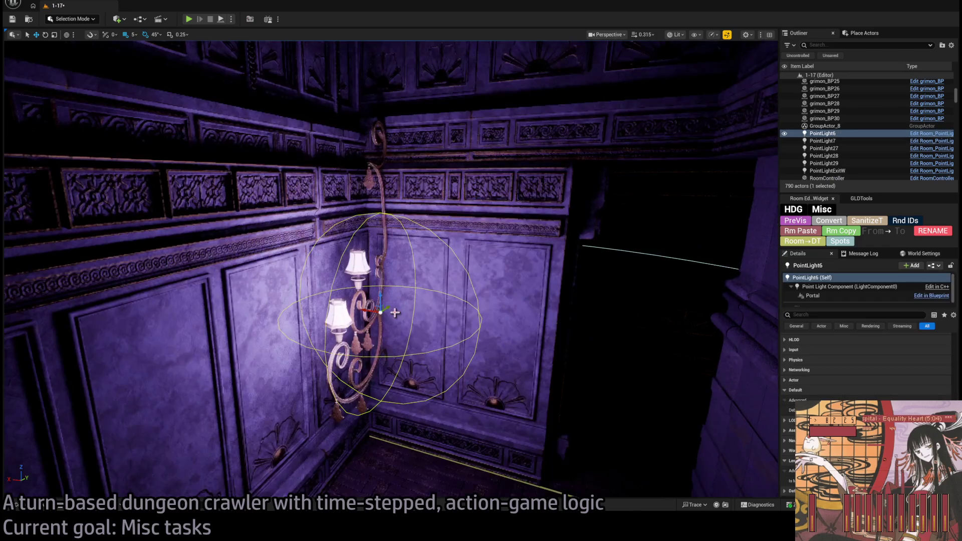
left_click_drag(345, 321, 421, 316)
left_click(421, 315)
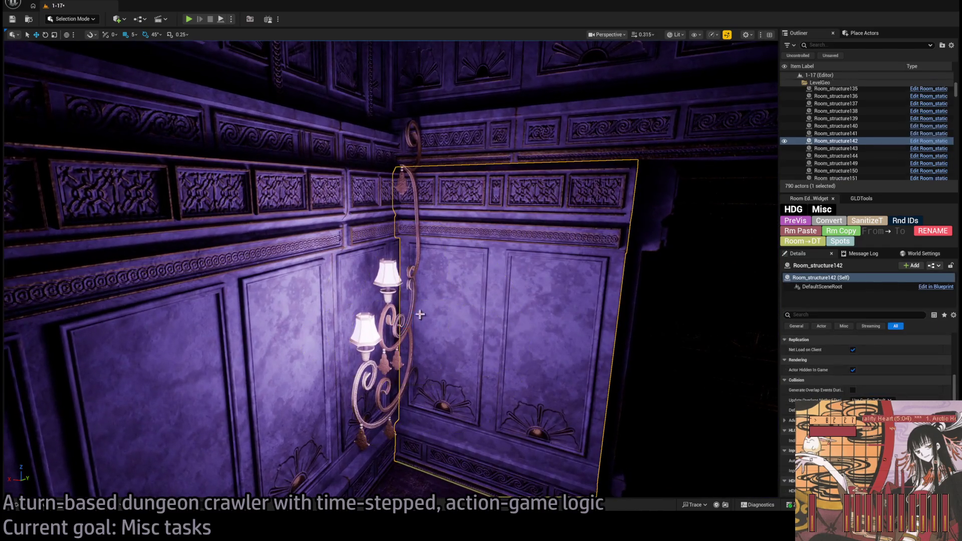
left_click(432, 337)
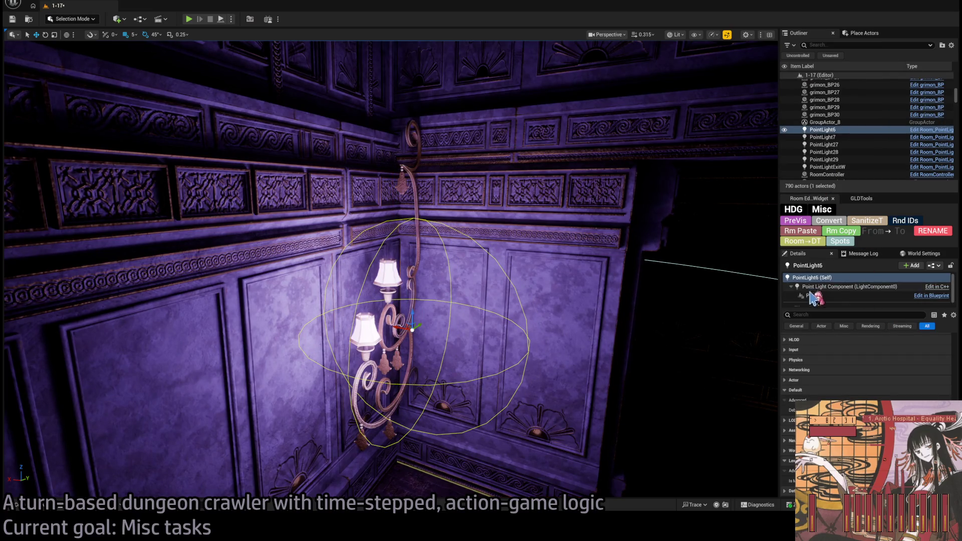
scroll(861, 383, "up", 5)
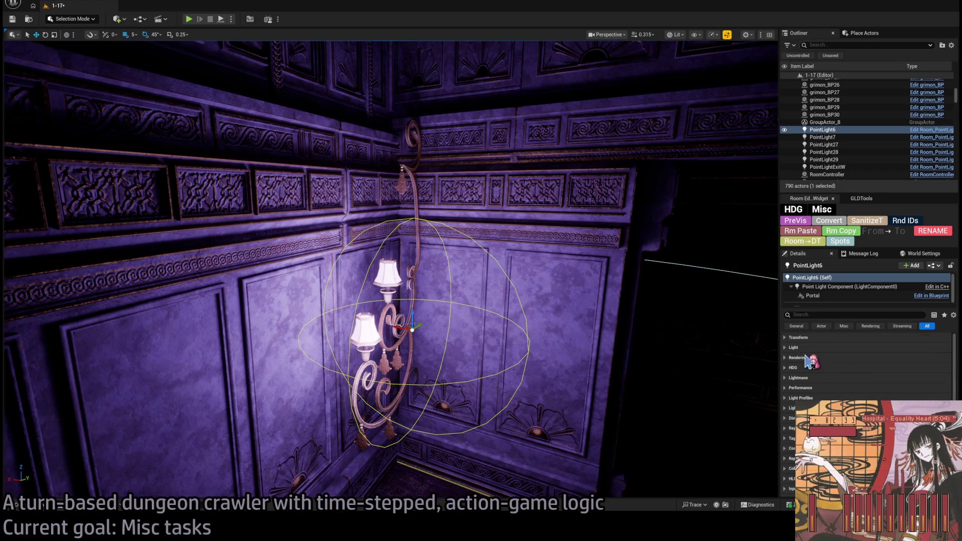
scroll(428, 370, "up", 1)
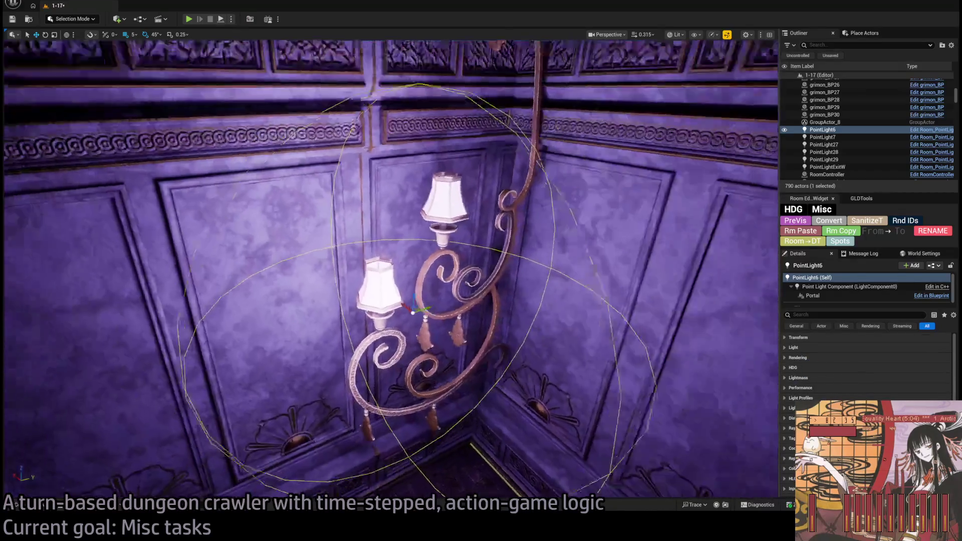
key("f")
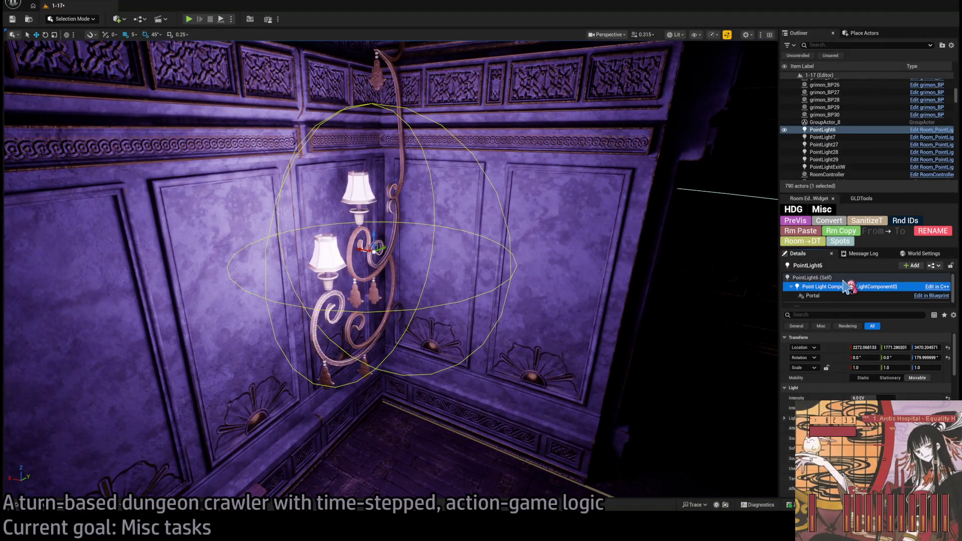
key("Up")
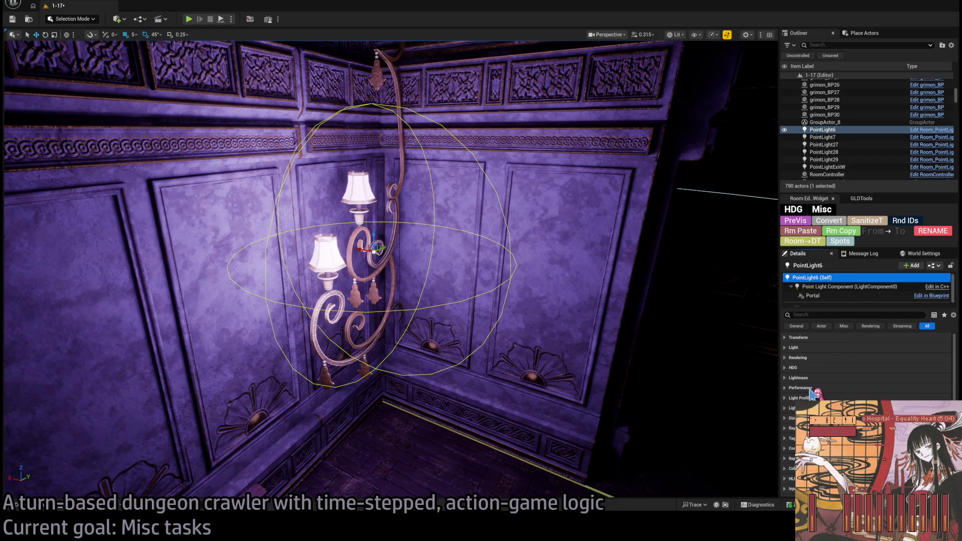
scroll(852, 371, "down", 3)
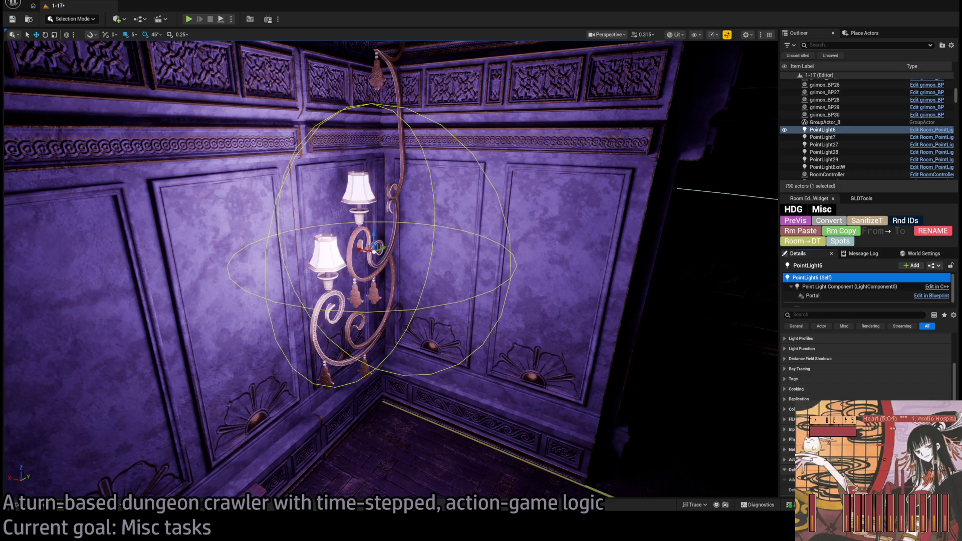
scroll(852, 371, "down", 2)
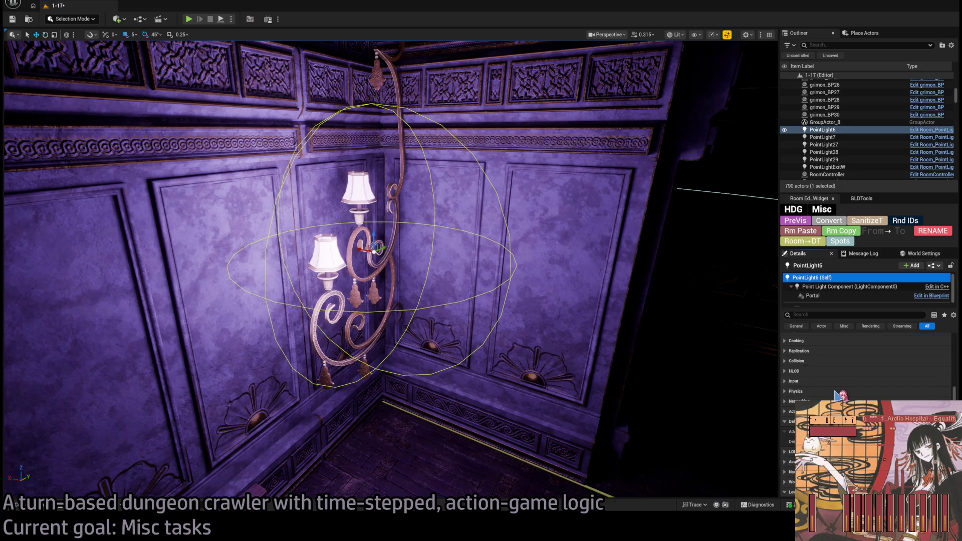
scroll(836, 394, "up", 1)
scroll(836, 394, "up", 4)
left_click(815, 348)
scroll(822, 361, "down", 5)
scroll(822, 361, "down", 3)
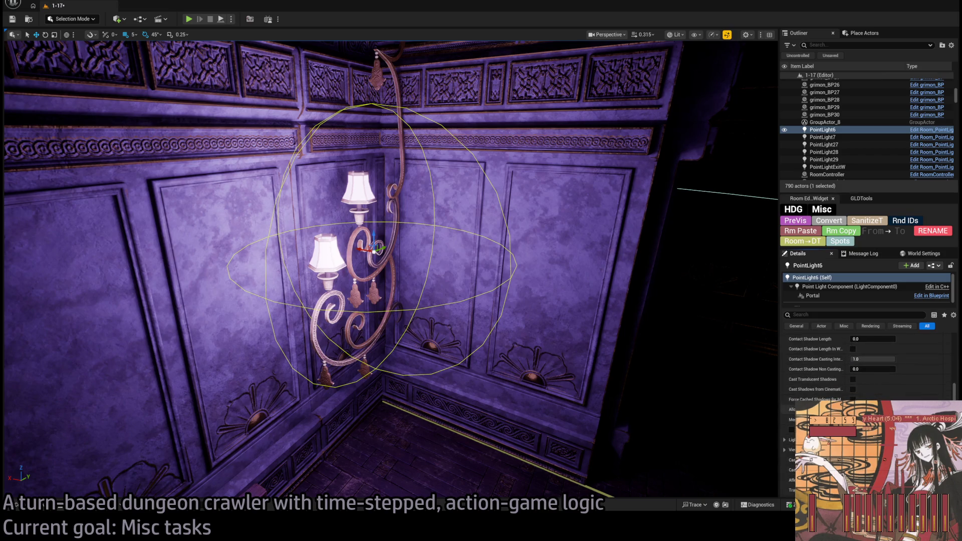
scroll(807, 379, "up", 8)
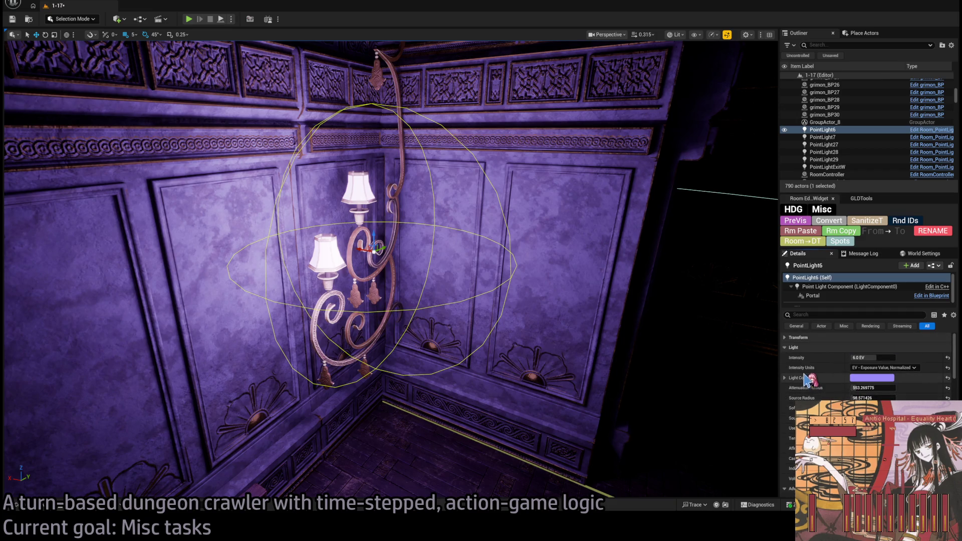
left_click(794, 347)
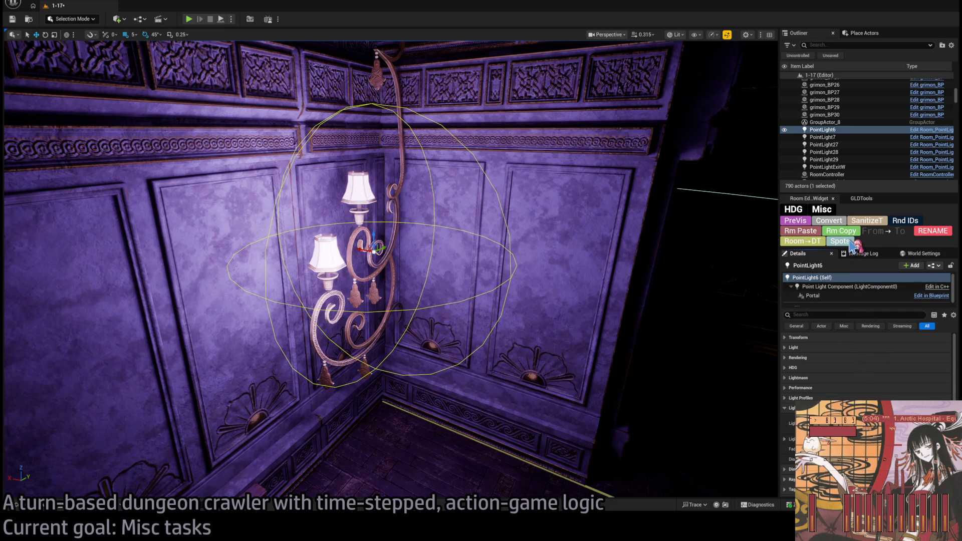
- Split PointLight6 into spot lights, turn PointLight6_down 180° and move it off the wall
left_click(841, 242)
key("e")
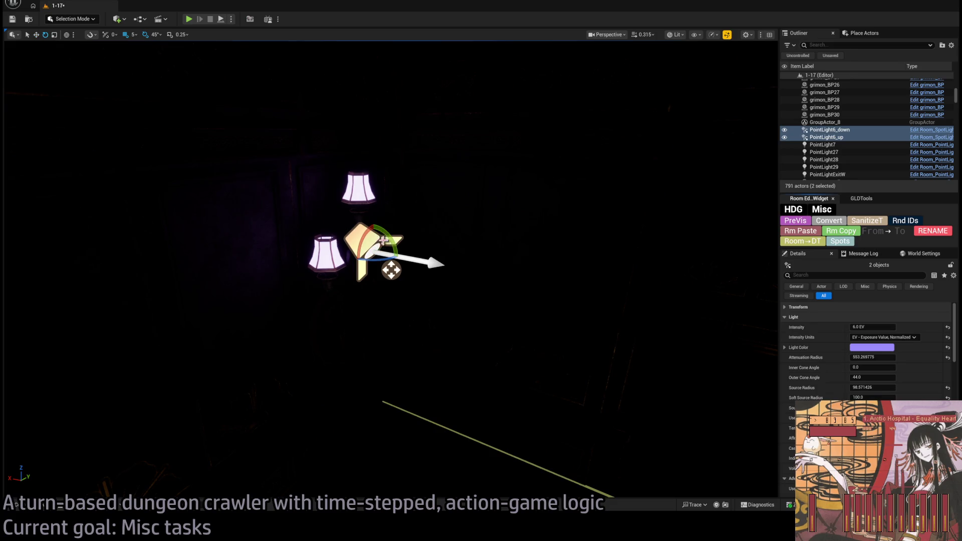
left_click(824, 130)
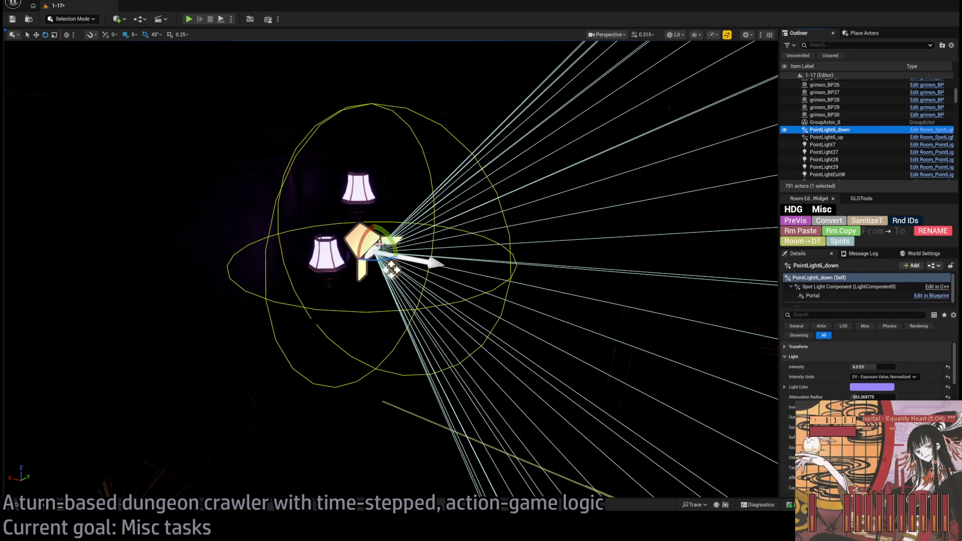
mouse_move(396, 239)
left_mouse_down()
mouse_move(401, 259)
mouse_move(391, 270)
left_mouse_up()
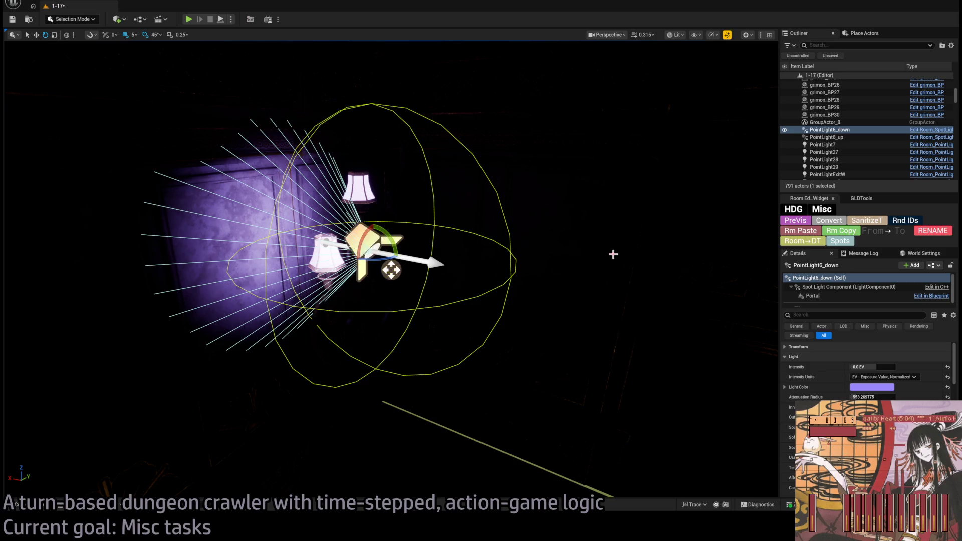
key("w")
mouse_move(392, 271)
left_mouse_down()
mouse_move(520, 290)
mouse_move(476, 286)
left_mouse_up()
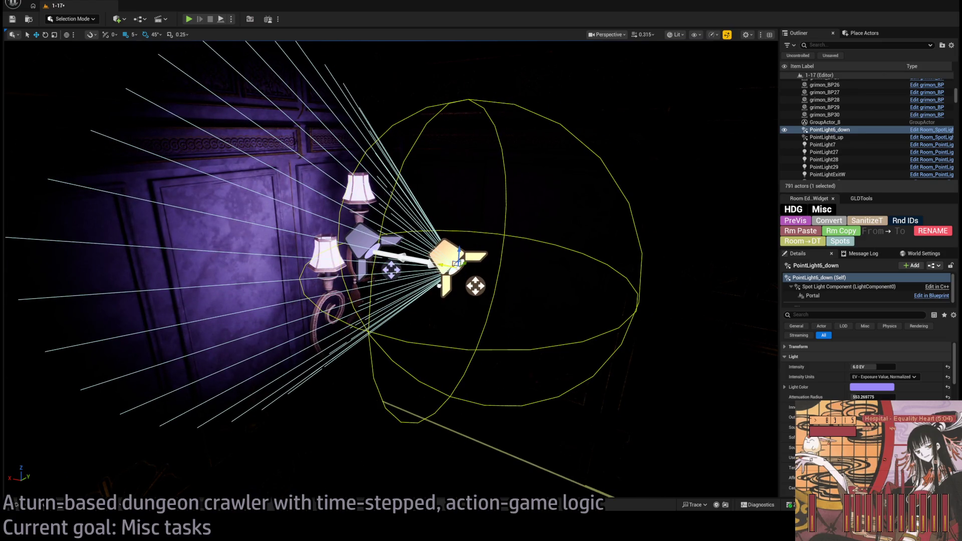
- Widen PointLight6_down's beam across the wall and adjust its attenuation radius
left_click(474, 280)
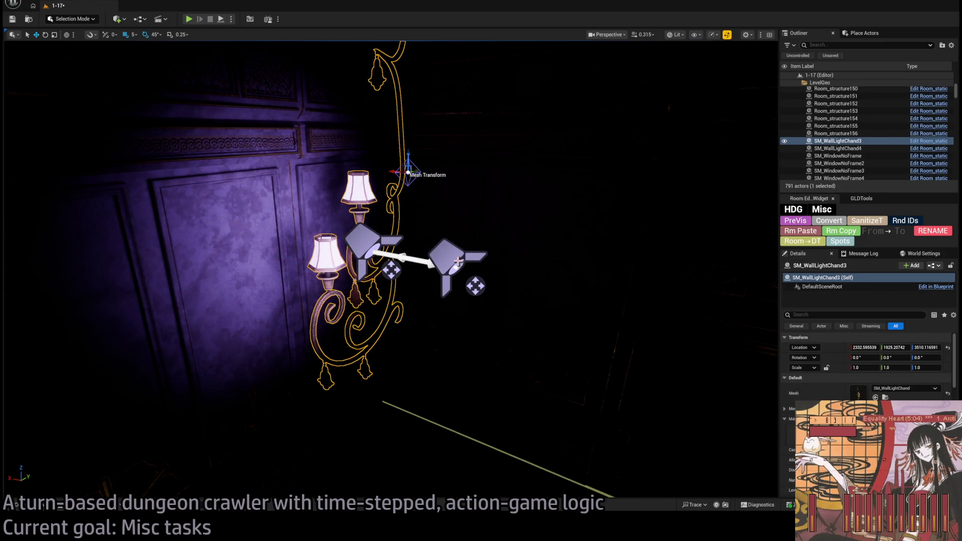
scroll(867, 366, "down", 1)
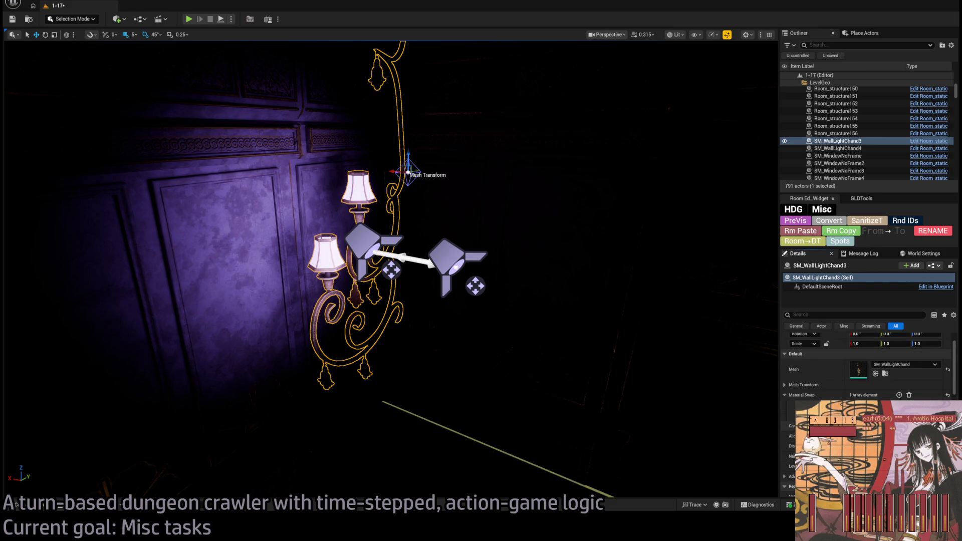
left_click(424, 261)
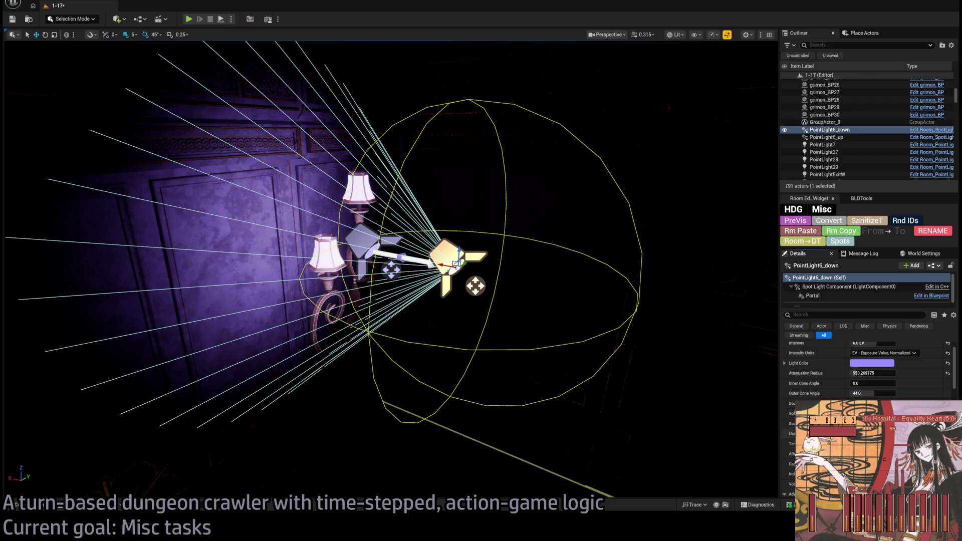
scroll(879, 366, "up", 1)
mouse_move(872, 366)
left_mouse_down()
mouse_move(897, 367)
mouse_move(873, 366)
left_mouse_up()
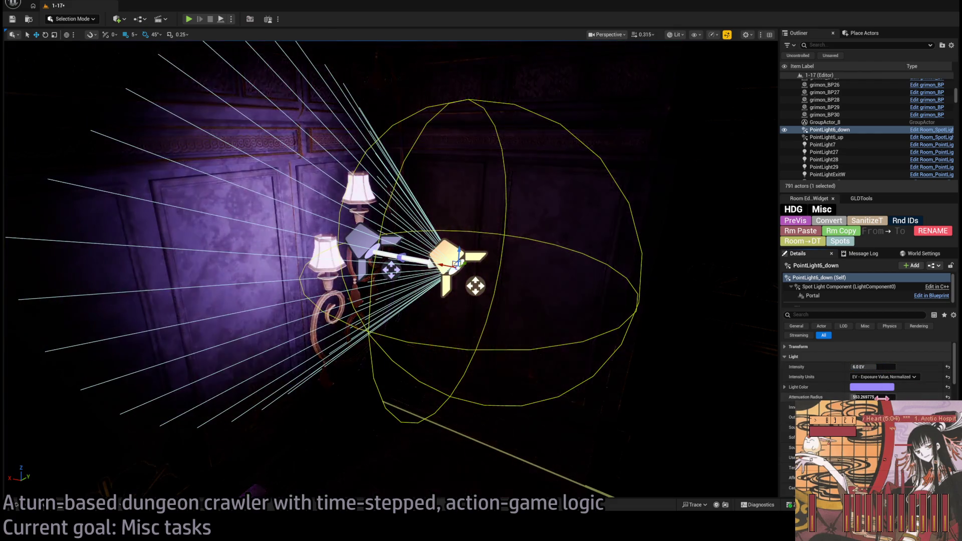
left_click_drag(872, 417, 902, 417)
left_click_drag(593, 366, 713, 385)
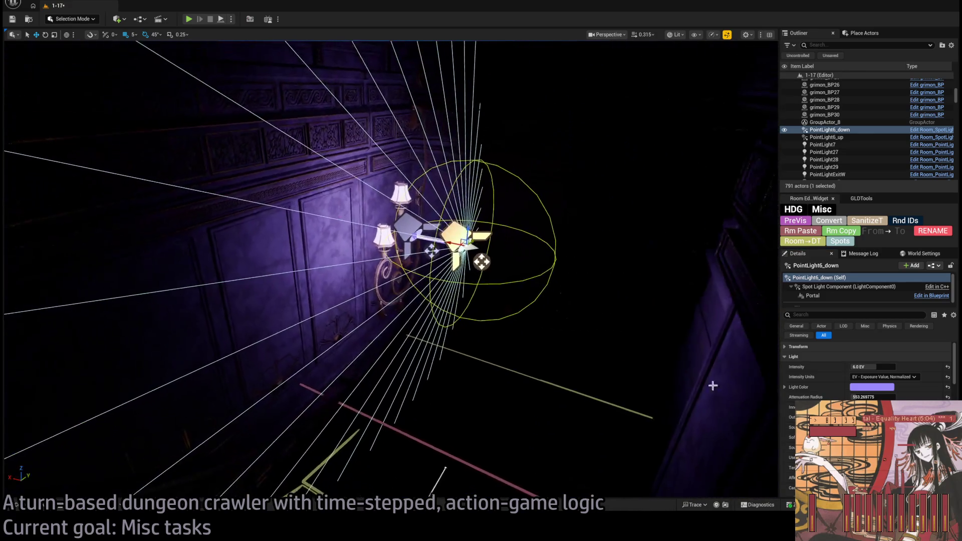
mouse_move(872, 397)
left_mouse_down()
mouse_move(882, 397)
mouse_move(832, 397)
left_mouse_up()
- Aim PointLight6_up to fan vertically and save the level
left_click(426, 227)
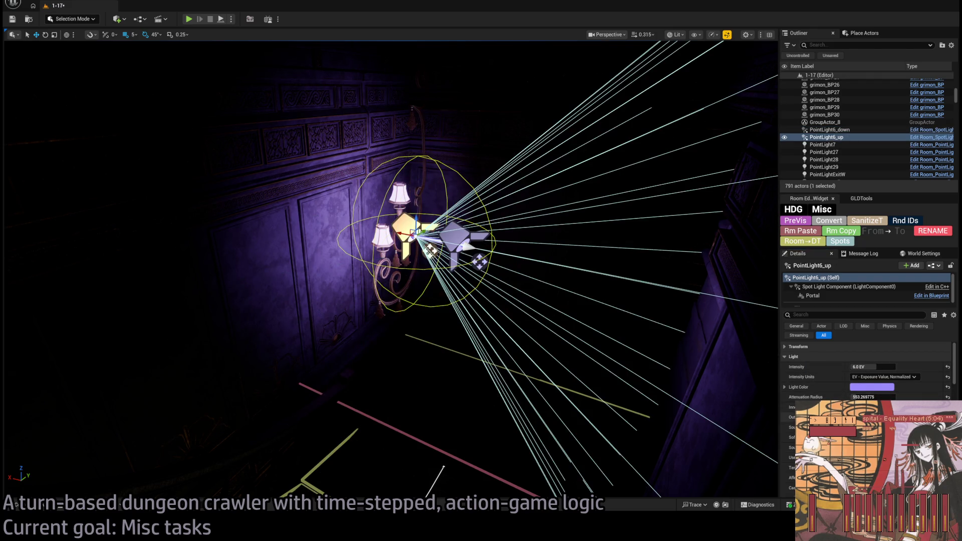
mouse_move(416, 232)
left_mouse_down()
mouse_move(429, 196)
mouse_move(501, 206)
mouse_move(424, 202)
mouse_move(566, 300)
mouse_move(453, 303)
left_mouse_up()
key("ctrl+s")
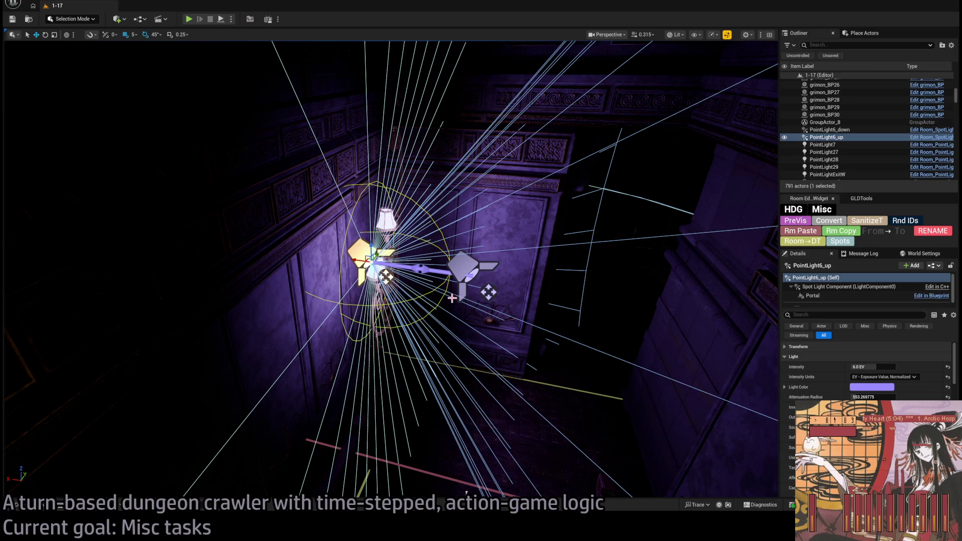
left_click_drag(452, 298, 371, 279)
key("w")
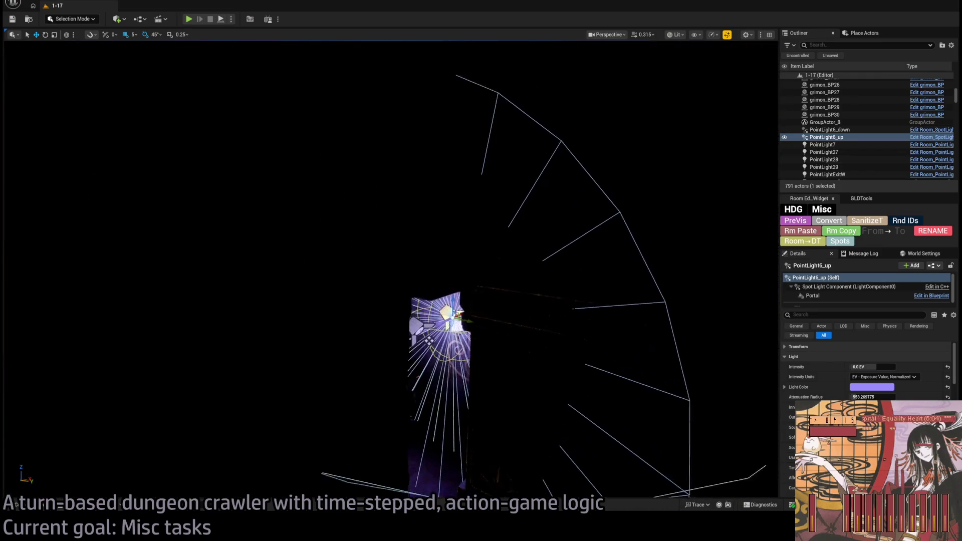
key("d")
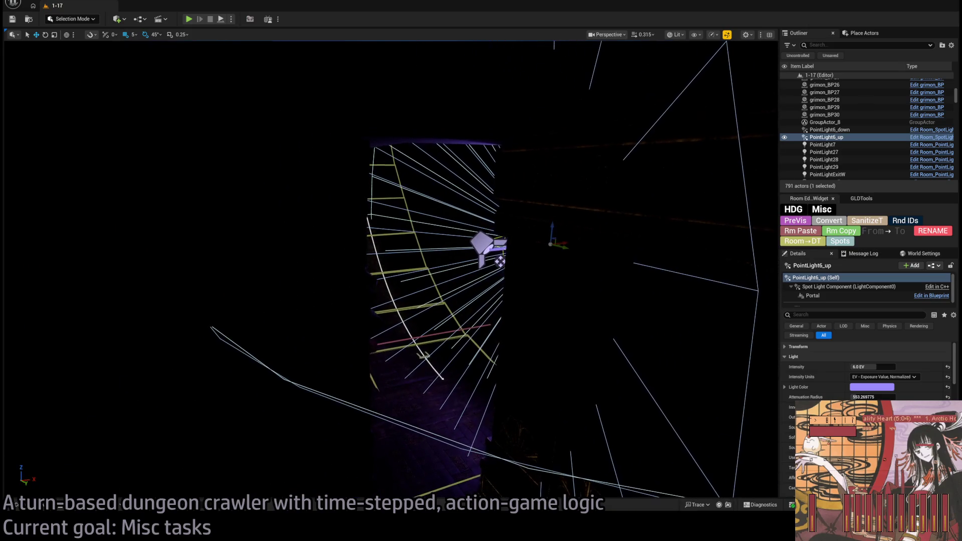
- Move PointLight6_up's Portal component off the sconce to about 150, 545, 366 near the ladder
key("f")
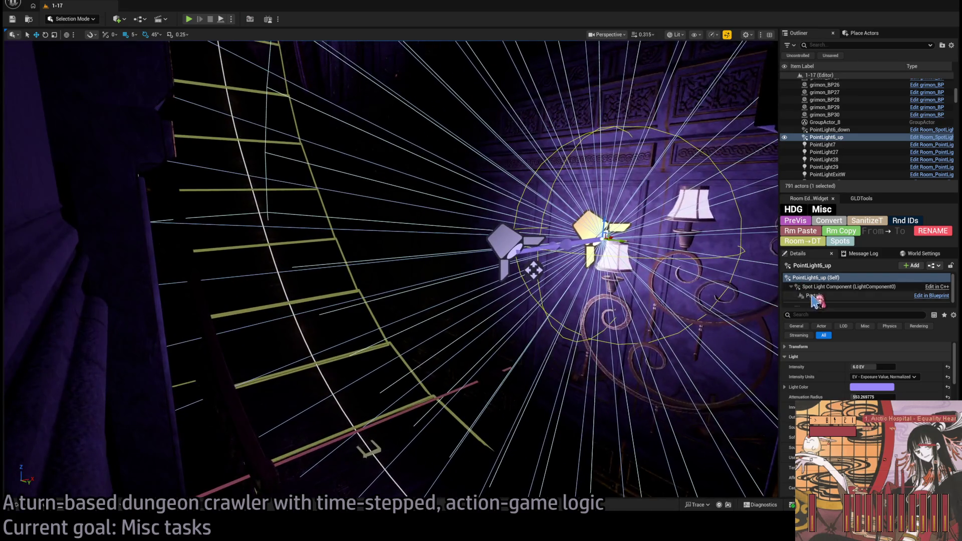
left_click(812, 297)
key("w")
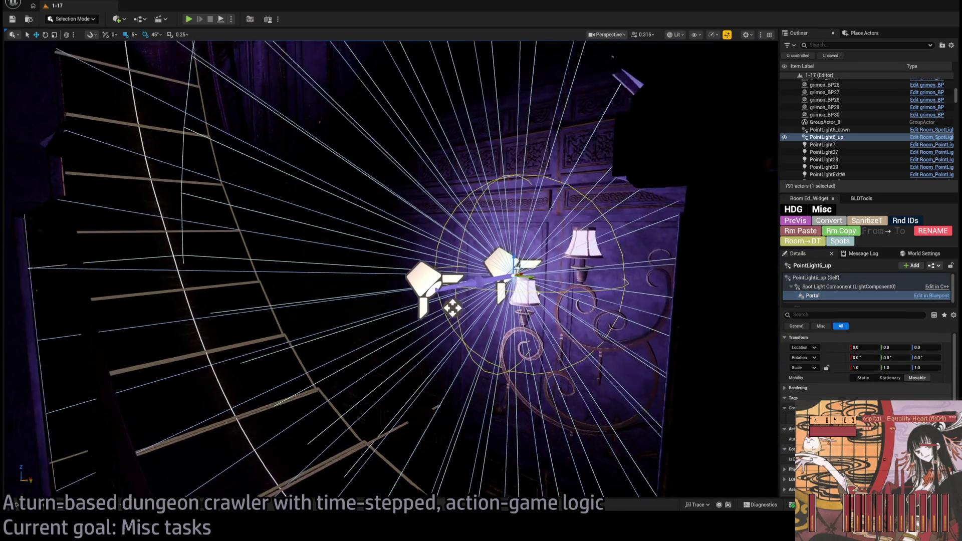
key("w")
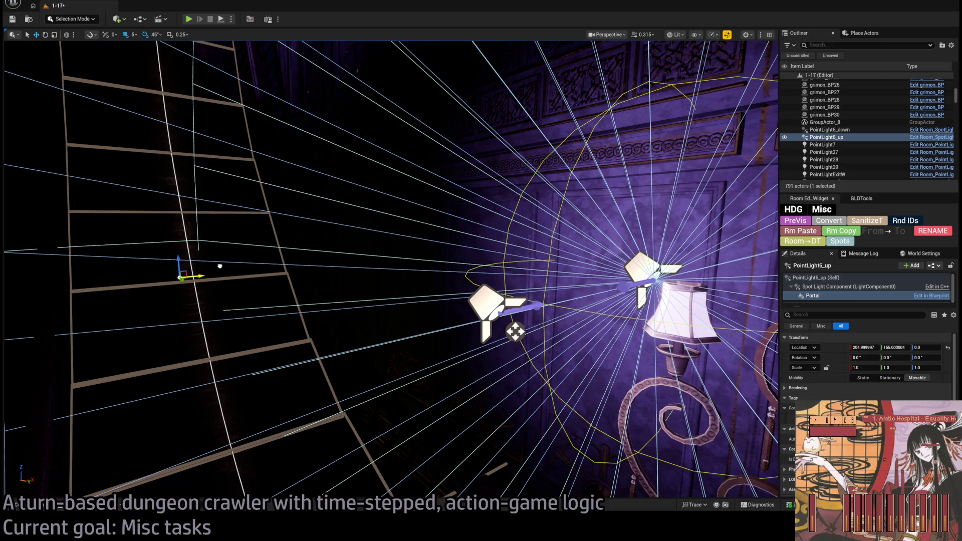
key("w")
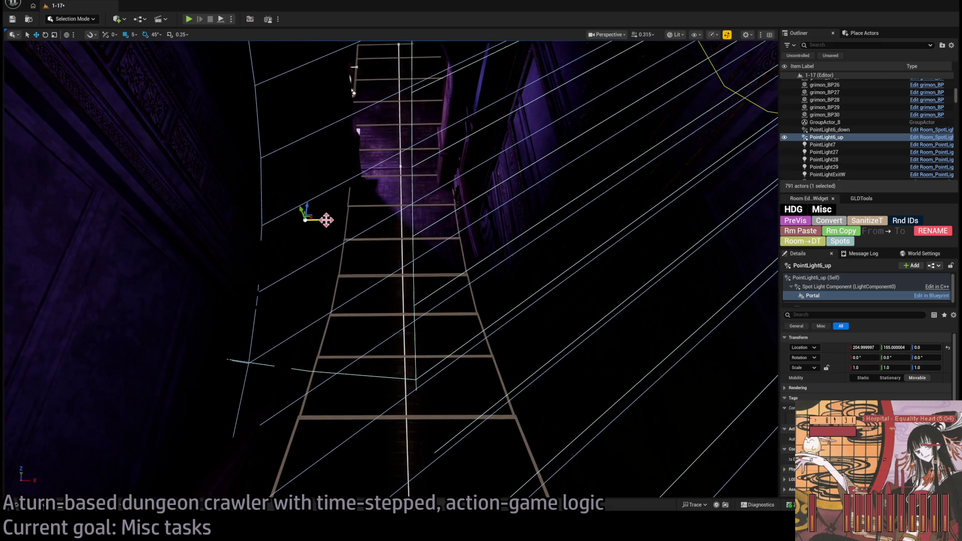
key("w")
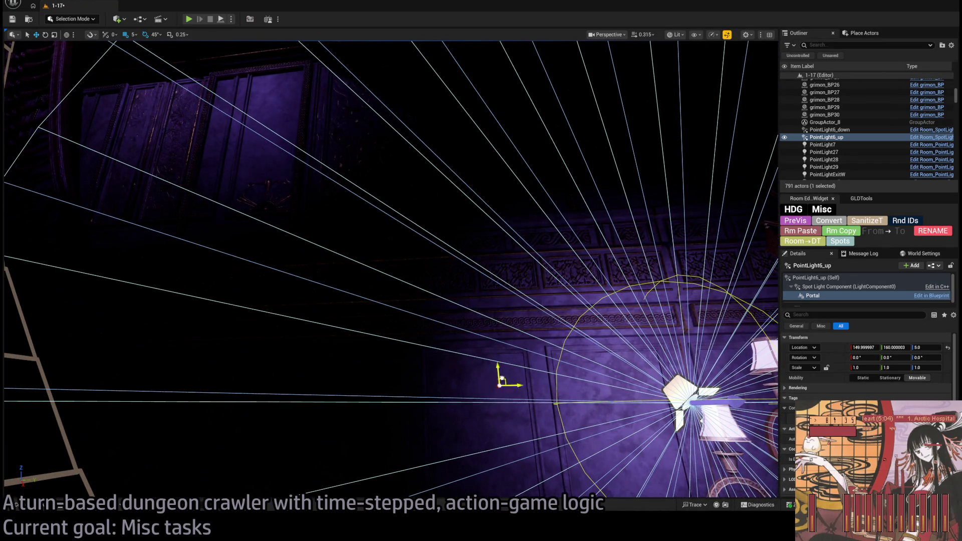
key("w")
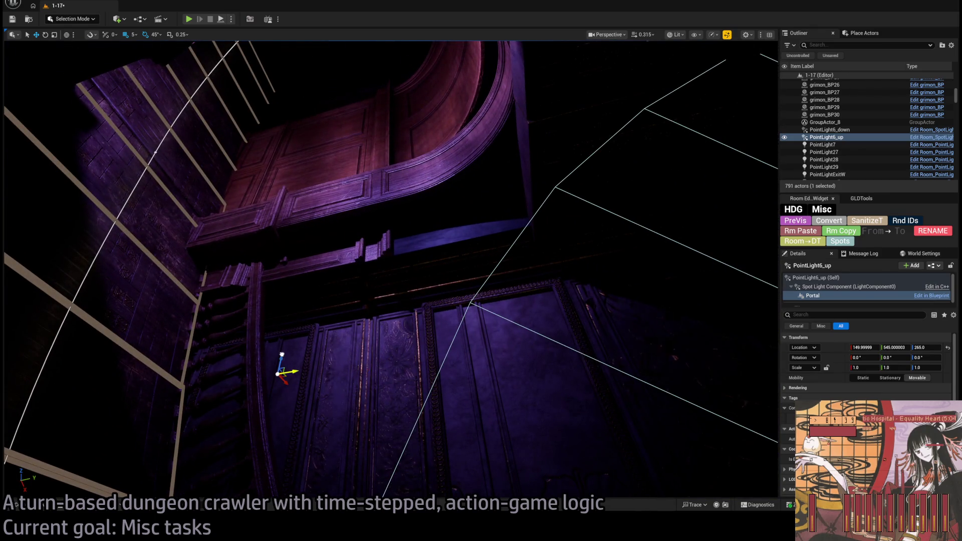
- Fly past the Exit E1 door into the wood-panelled dining room and start Play In Editor
key("w")
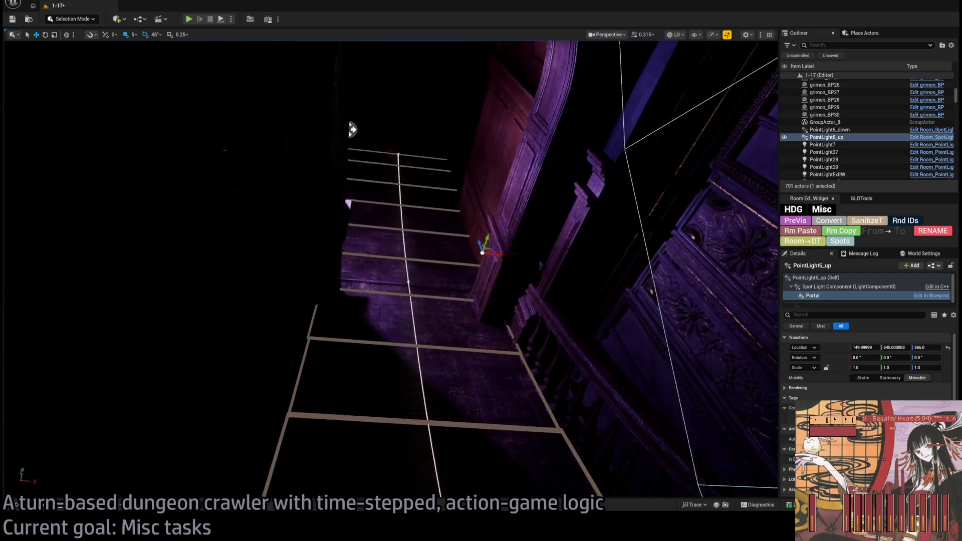
key("w")
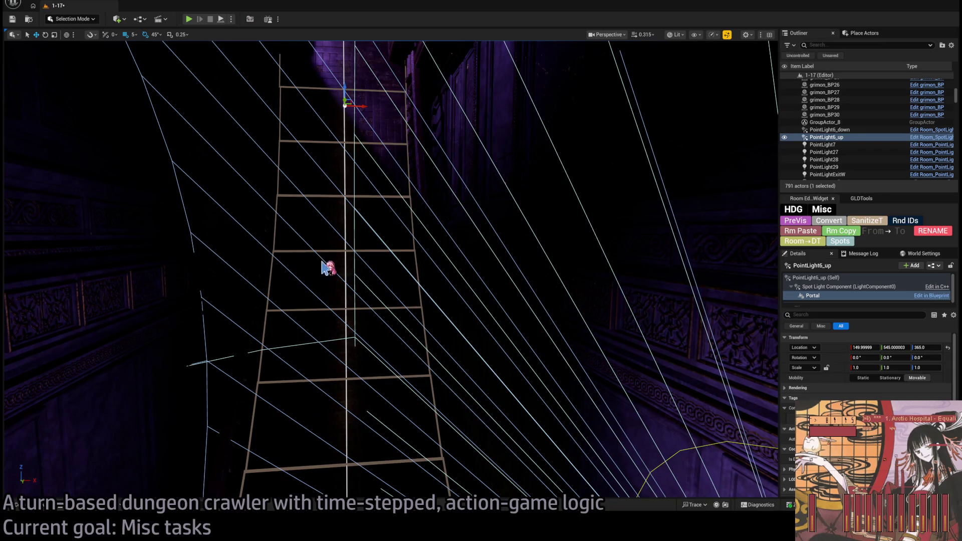
key("w")
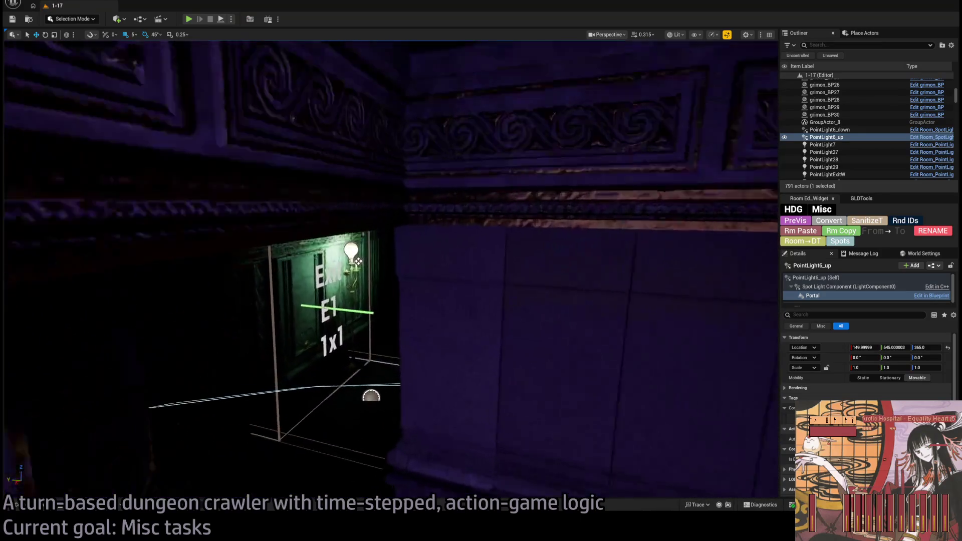
key("w")
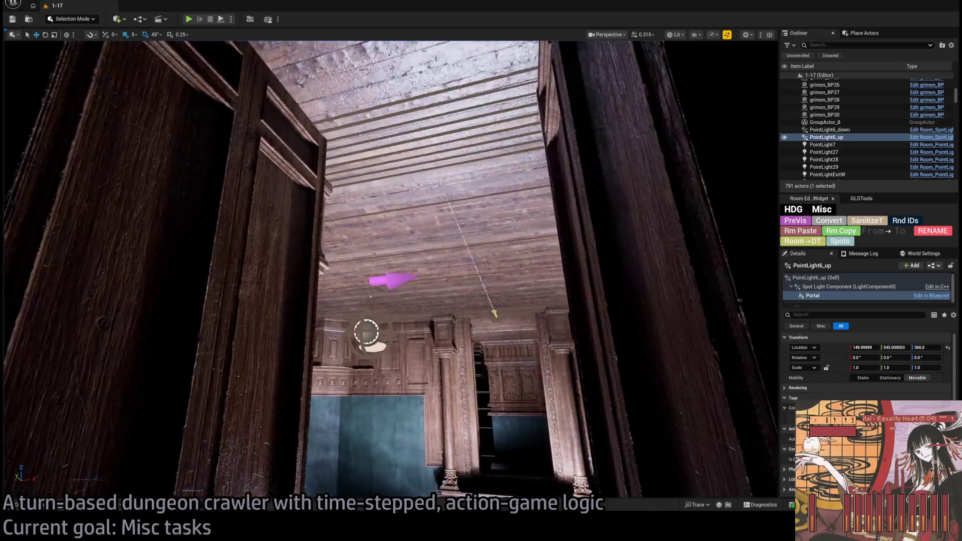
key("w")
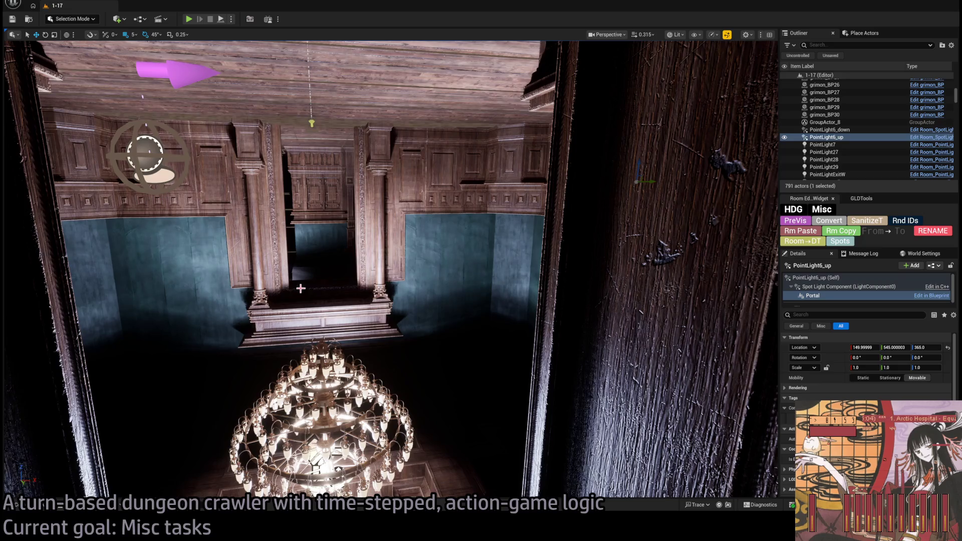
key("alt+p")
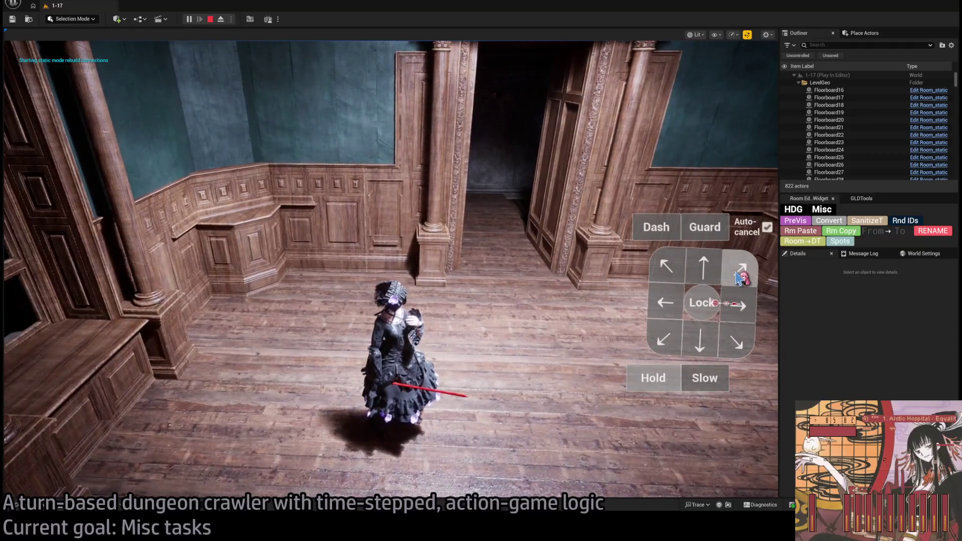
- Queue and run diagonal, 1s forward and up-then-left moves for the character
left_click(739, 270)
left_click(698, 275)
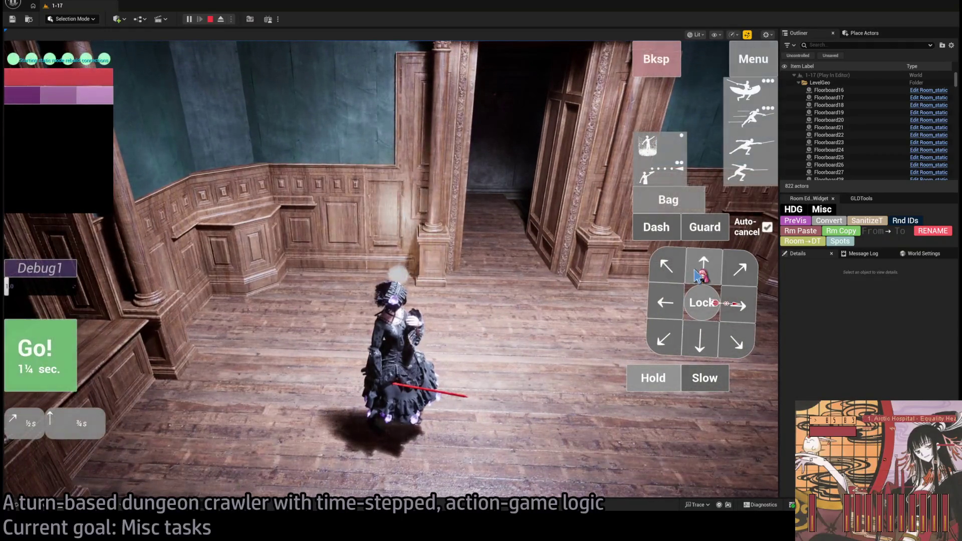
left_click(698, 274)
key("Return")
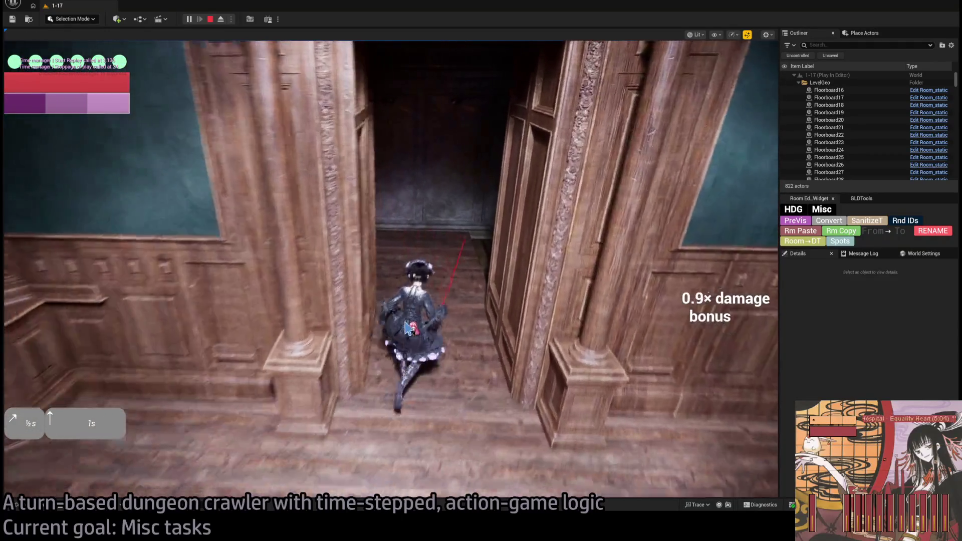
key("Up")
key("Left")
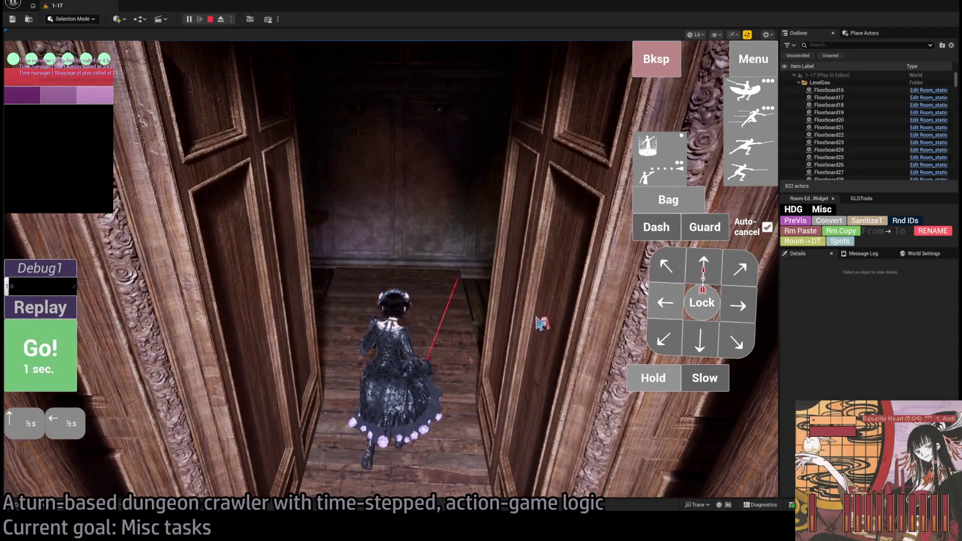
key("Return")
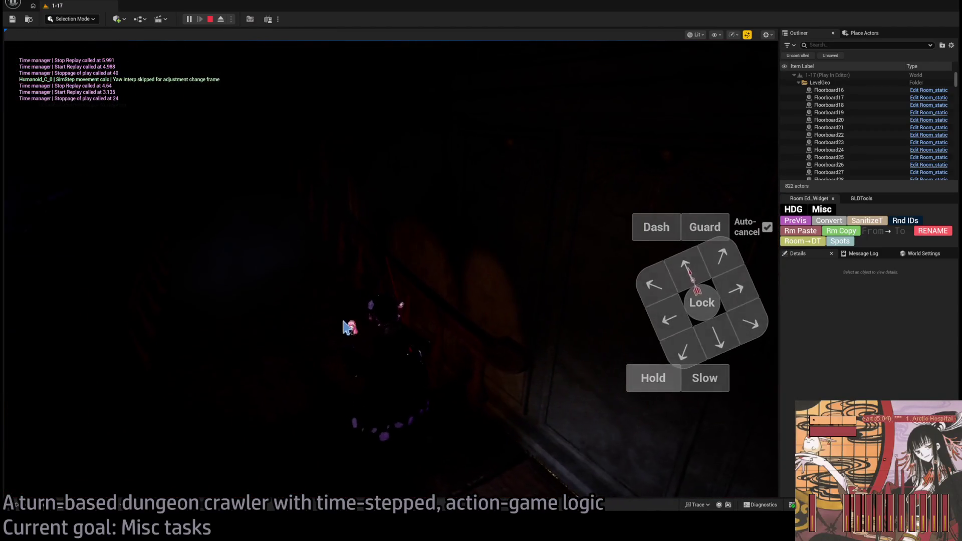
- Run a one-second forward move, then stop the play session
left_click(705, 273)
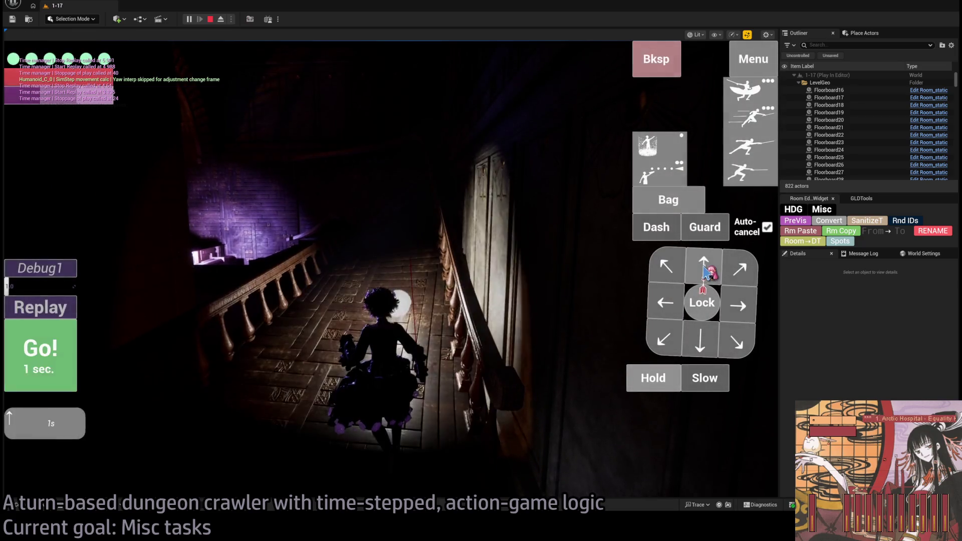
key("Return")
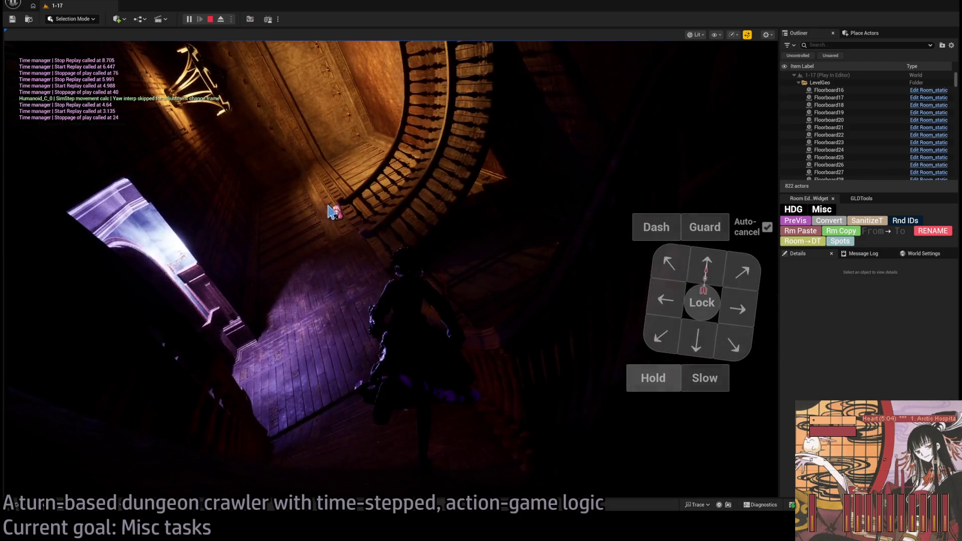
key("Escape")
mouse_move(392, 295)
left_mouse_down()
mouse_move(353, 129)
mouse_move(273, 168)
mouse_move(404, 227)
left_mouse_up()
- Select and frame Room_PointLight4_DoorFrame, then start a play session
key("f")
left_click(408, 209)
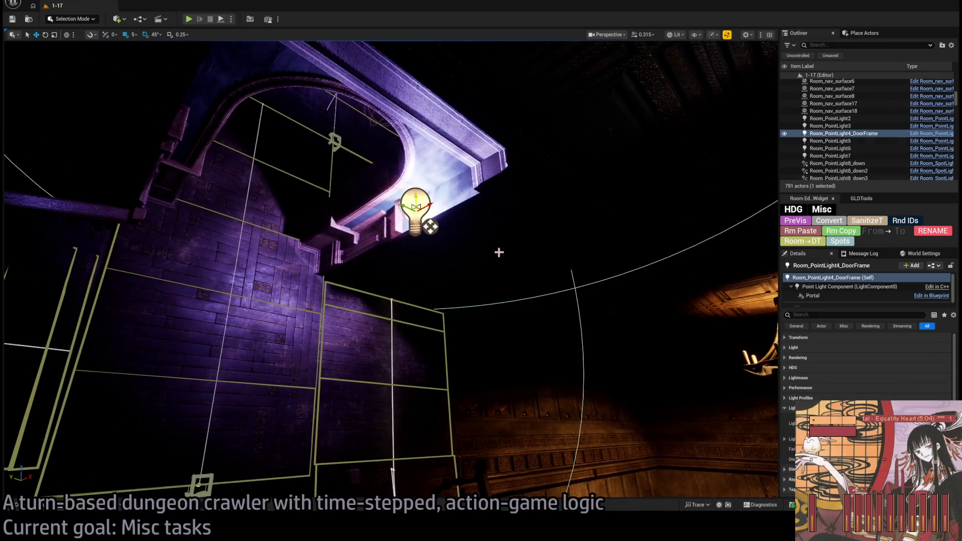
key("f")
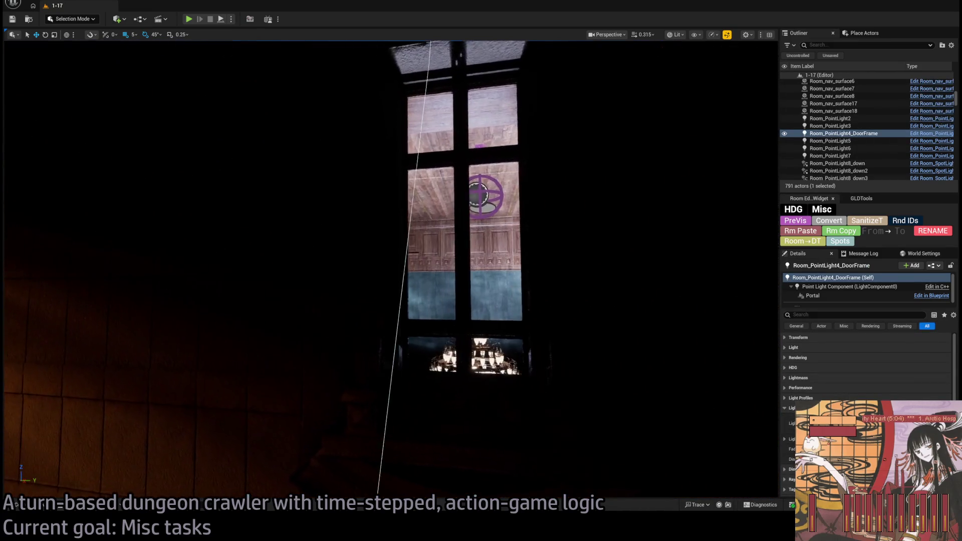
left_click_drag(279, 58, 280, 59)
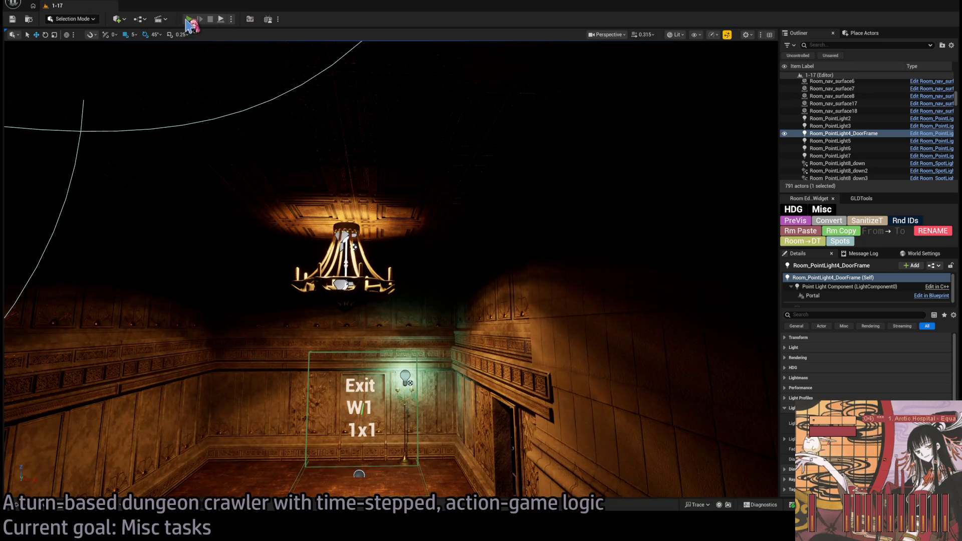
key("alt+p")
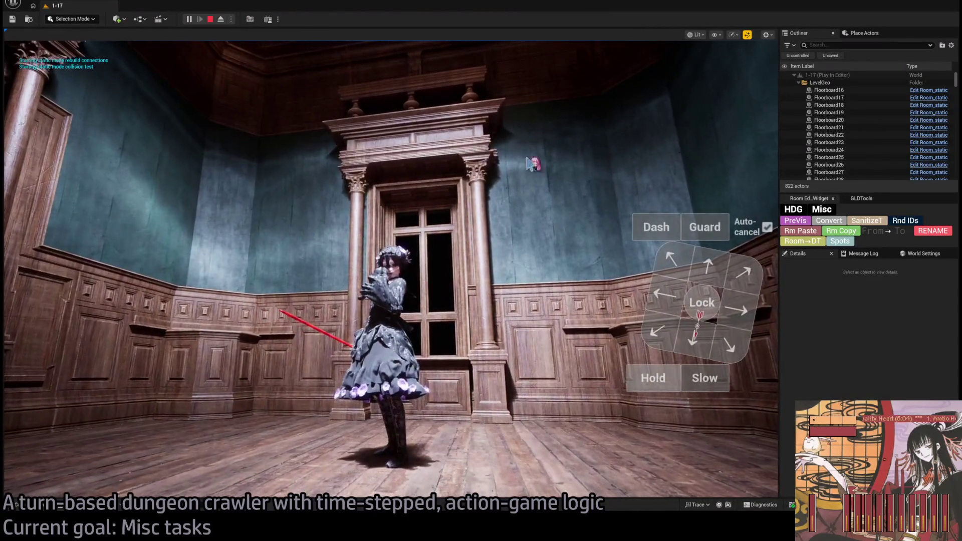
- Walk the character up to the dinner-room window, stop playing, and select the window's frame mesh
left_click(707, 266)
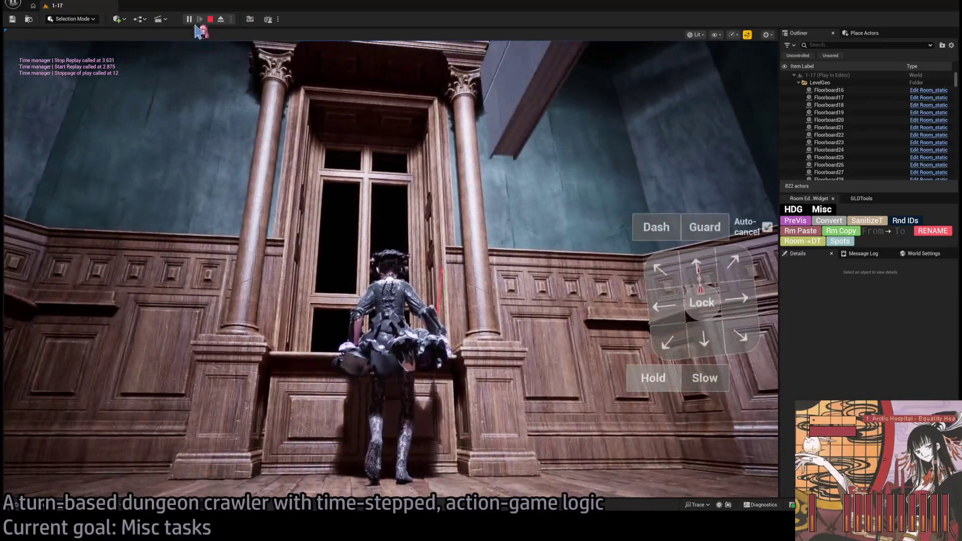
key("F8")
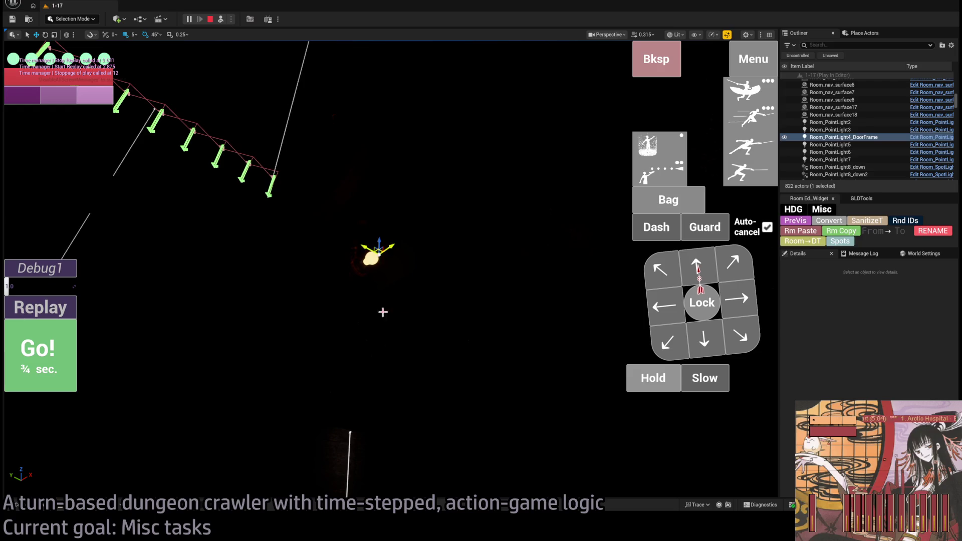
left_click(222, 22)
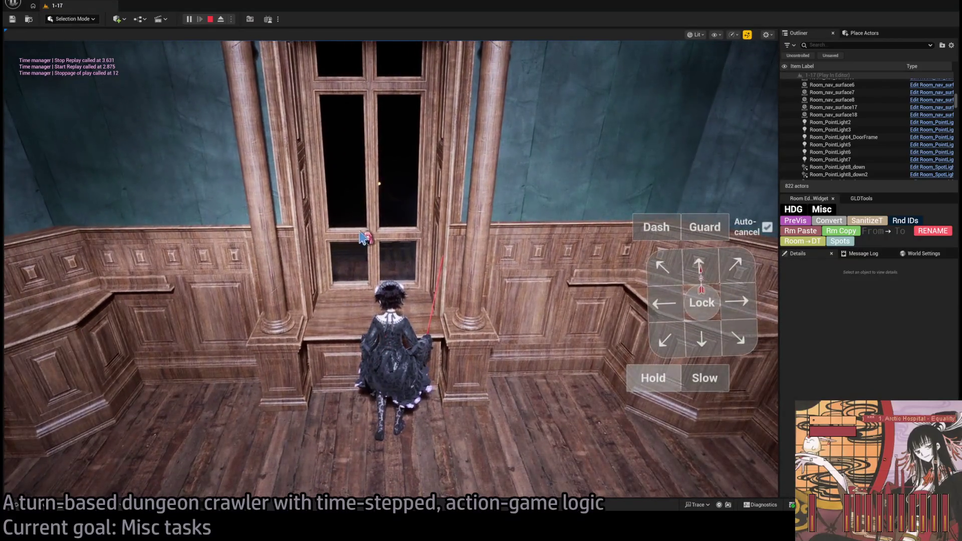
key("Escape")
left_click(507, 340)
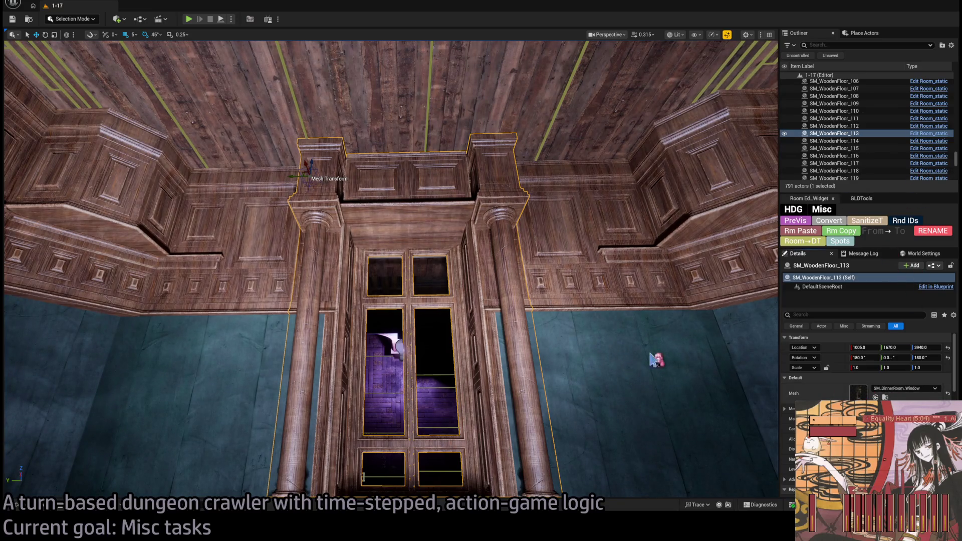
key("ctrl+e")
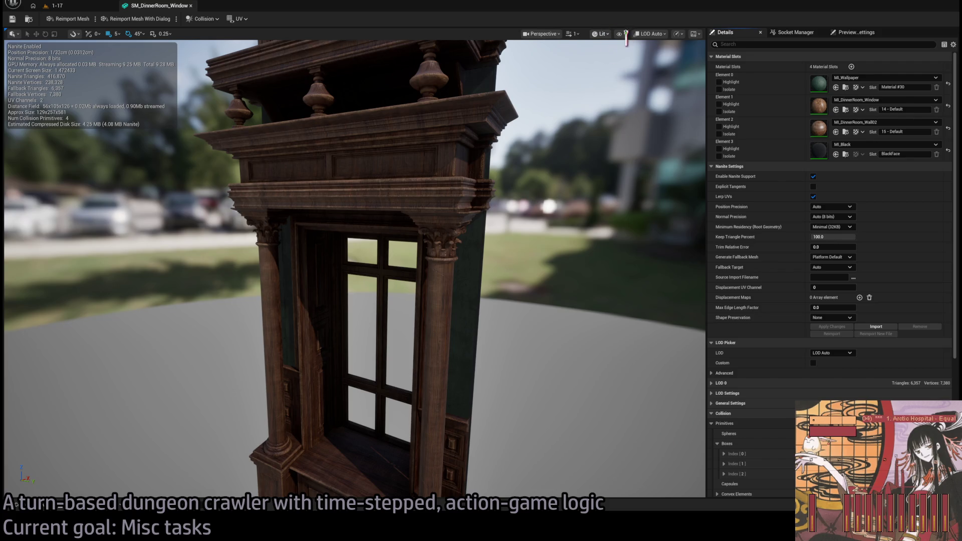
mouse_move(627, 186)
left_mouse_down()
mouse_move(500, 263)
mouse_move(459, 241)
mouse_move(408, 191)
left_mouse_up()
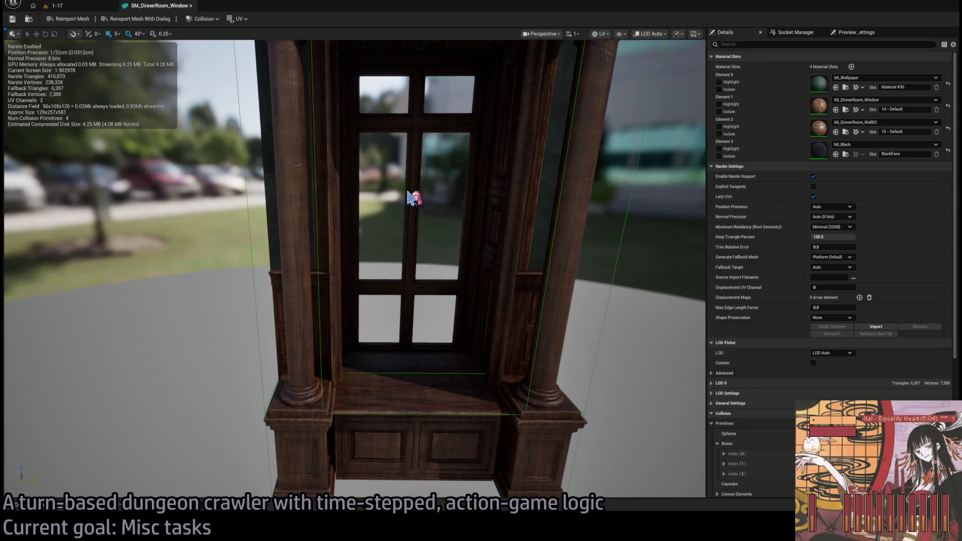
scroll(419, 246, "down", 5)
mouse_move(415, 140)
left_mouse_down()
mouse_move(466, 167)
mouse_move(371, 190)
mouse_move(431, 193)
left_mouse_up()
key("Delete")
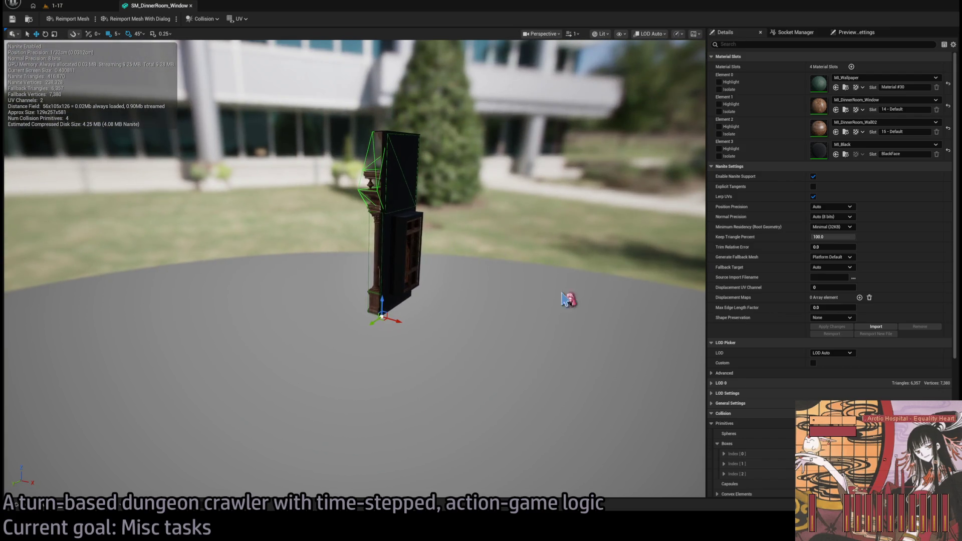
left_click_drag(431, 298, 428, 290)
scroll(430, 295, "up", 5)
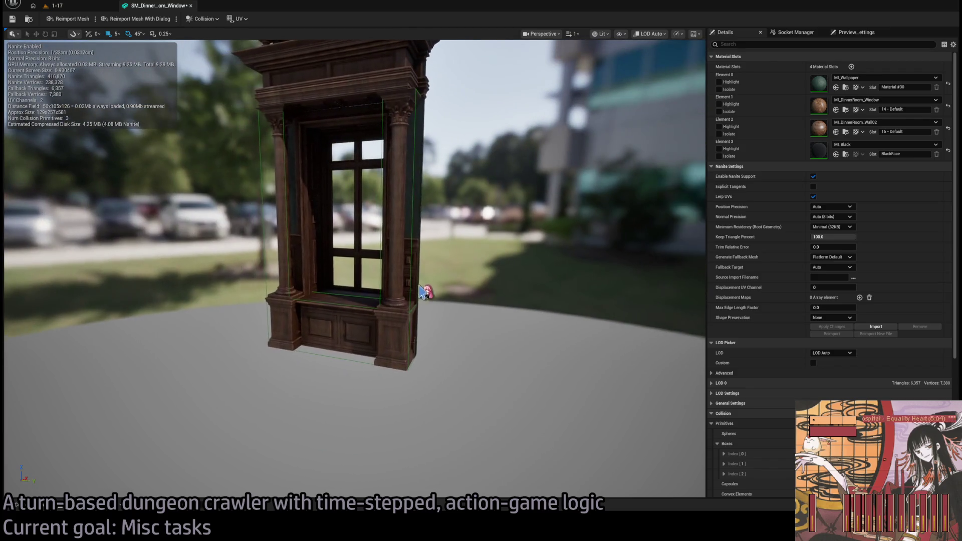
key("ctrl+z")
left_click_drag(364, 288, 386, 266)
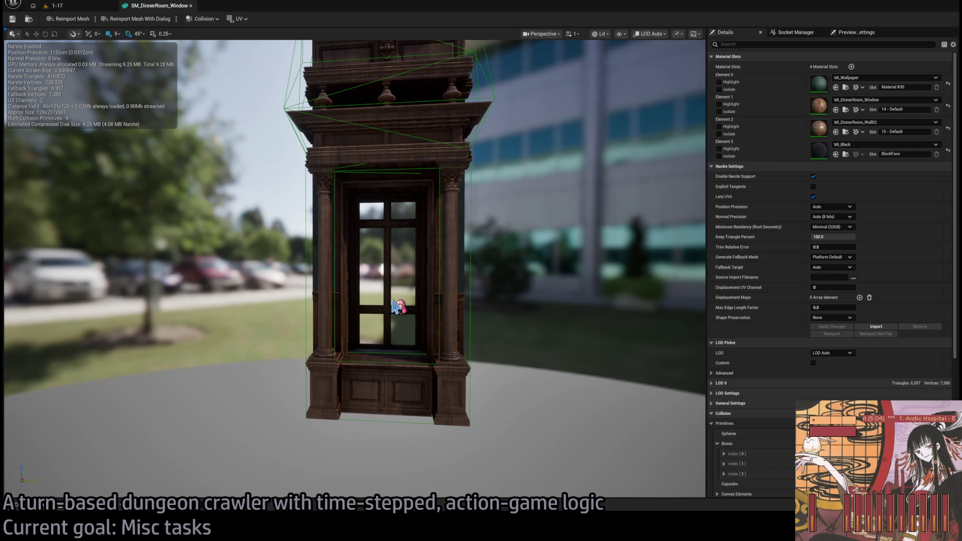
middle_click(163, 7)
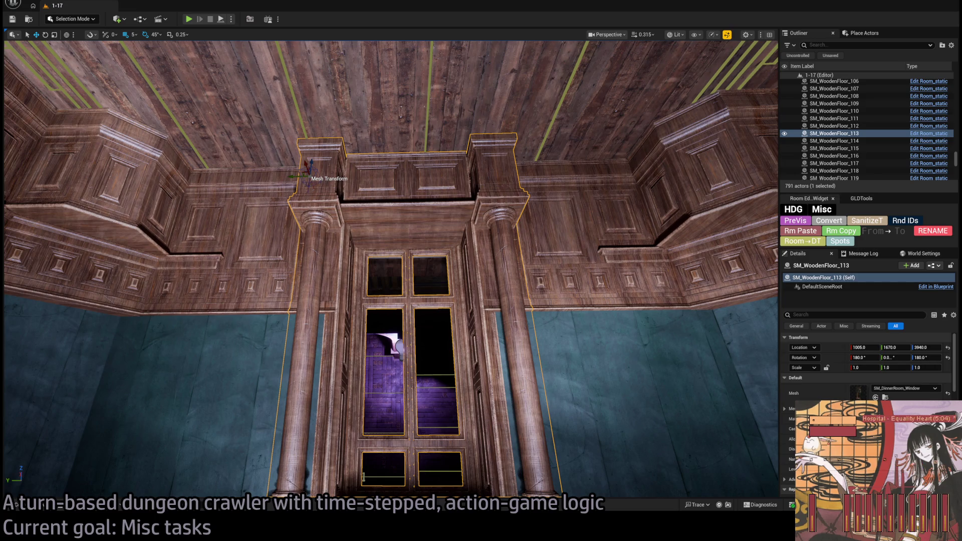
scroll(867, 371, "down", 5)
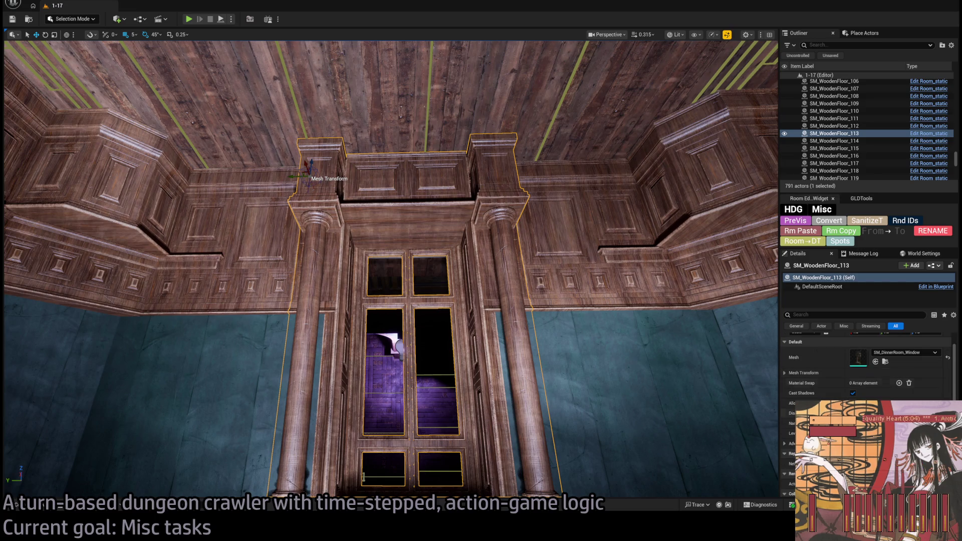
scroll(867, 361, "up", 5)
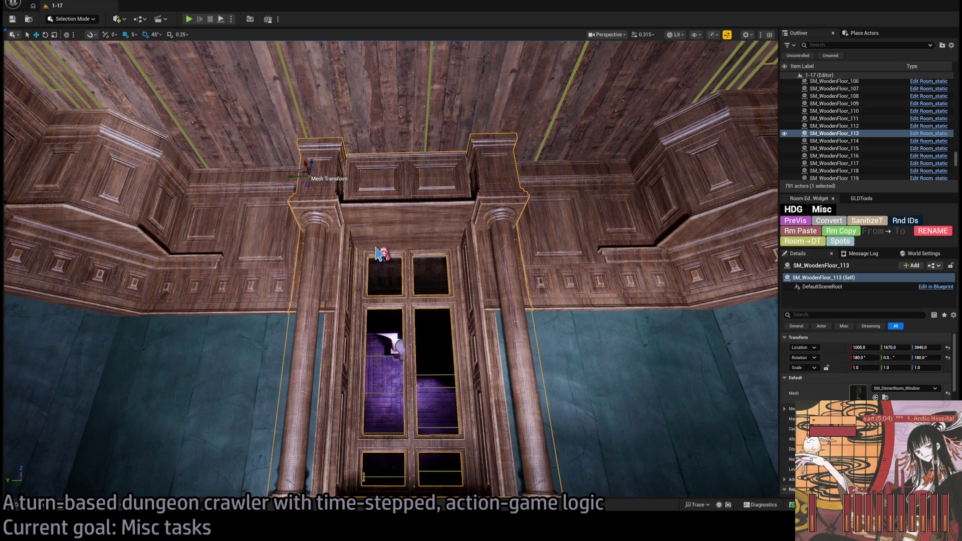
double_click(377, 253)
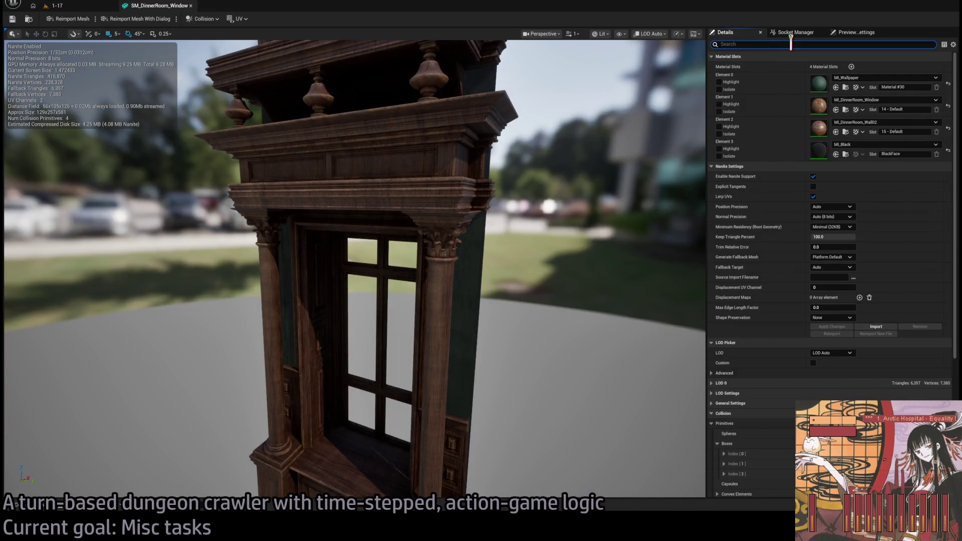
type("complex")
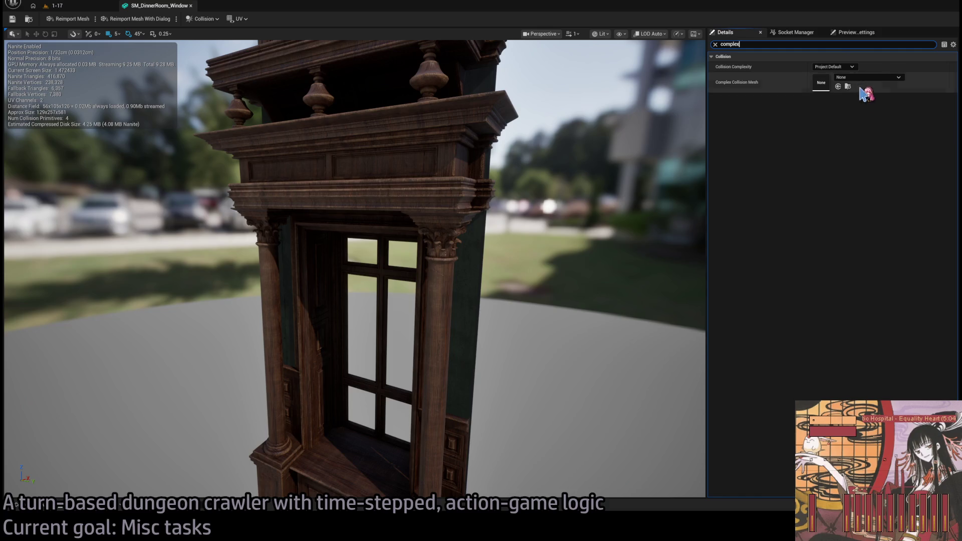
middle_click(161, 6)
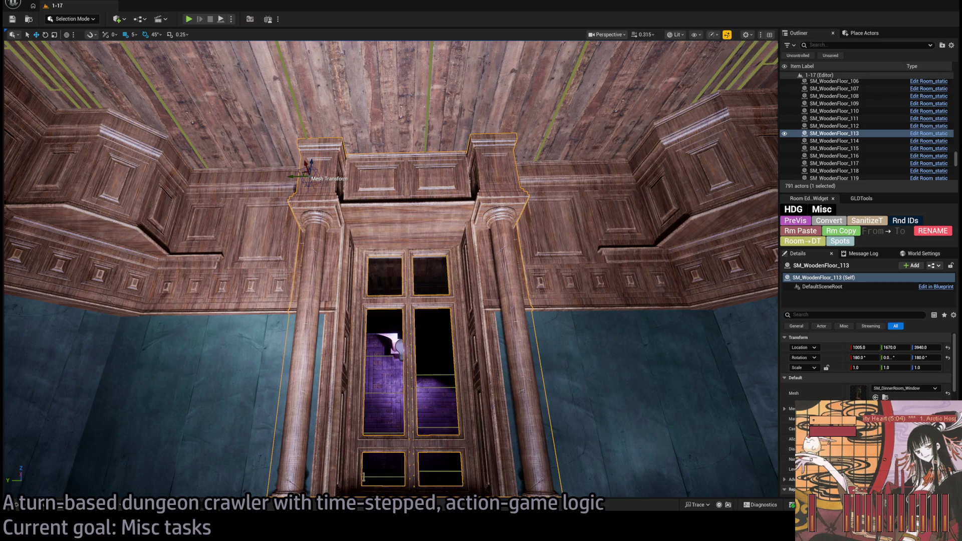
- Delete the window mesh SM_WoodenFloor_113 after checking it, then run a short playtest of level 1-17
key("w")
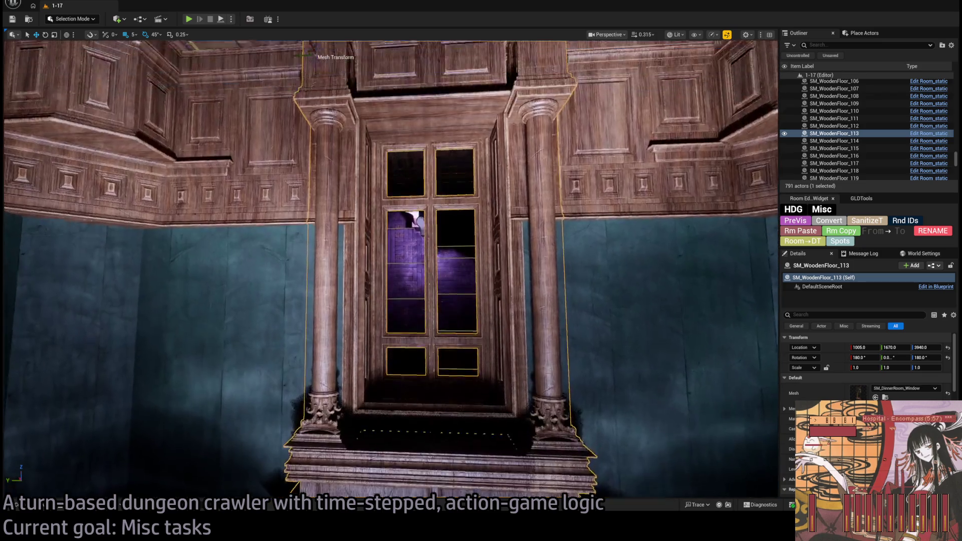
key("w")
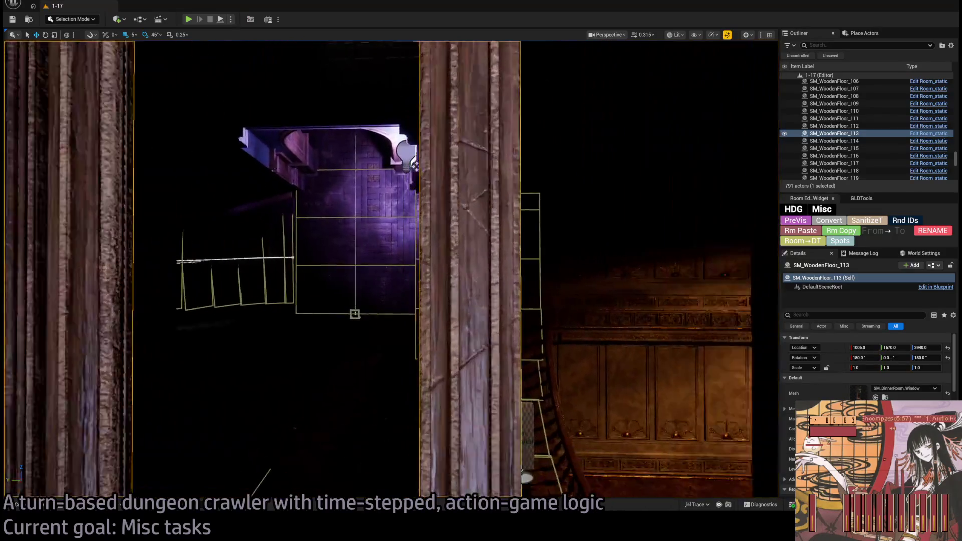
key("s")
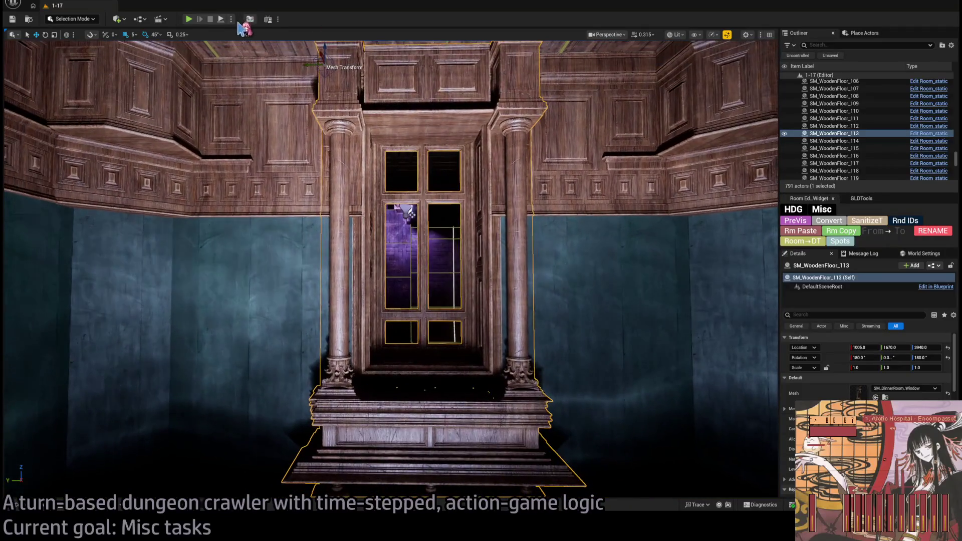
key("Delete")
key("alt+p")
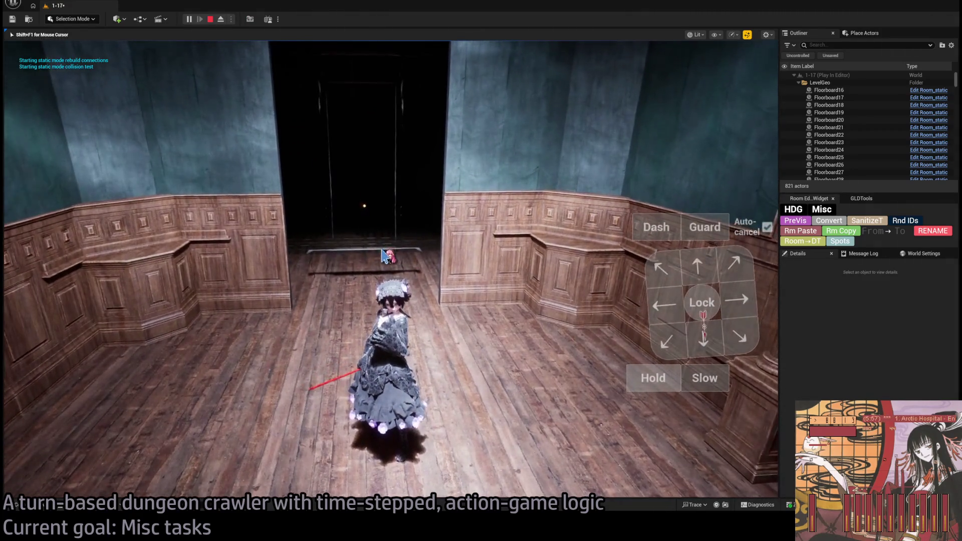
key("Escape")
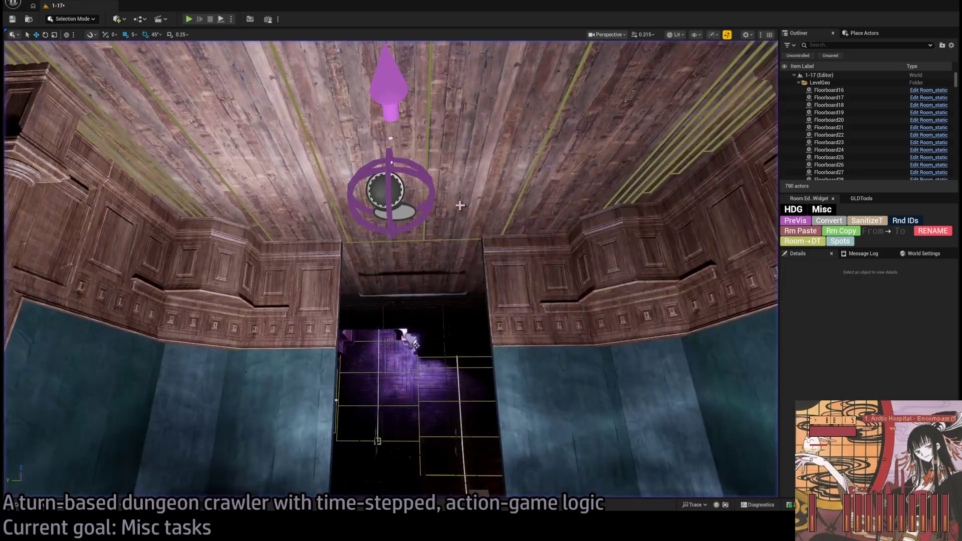